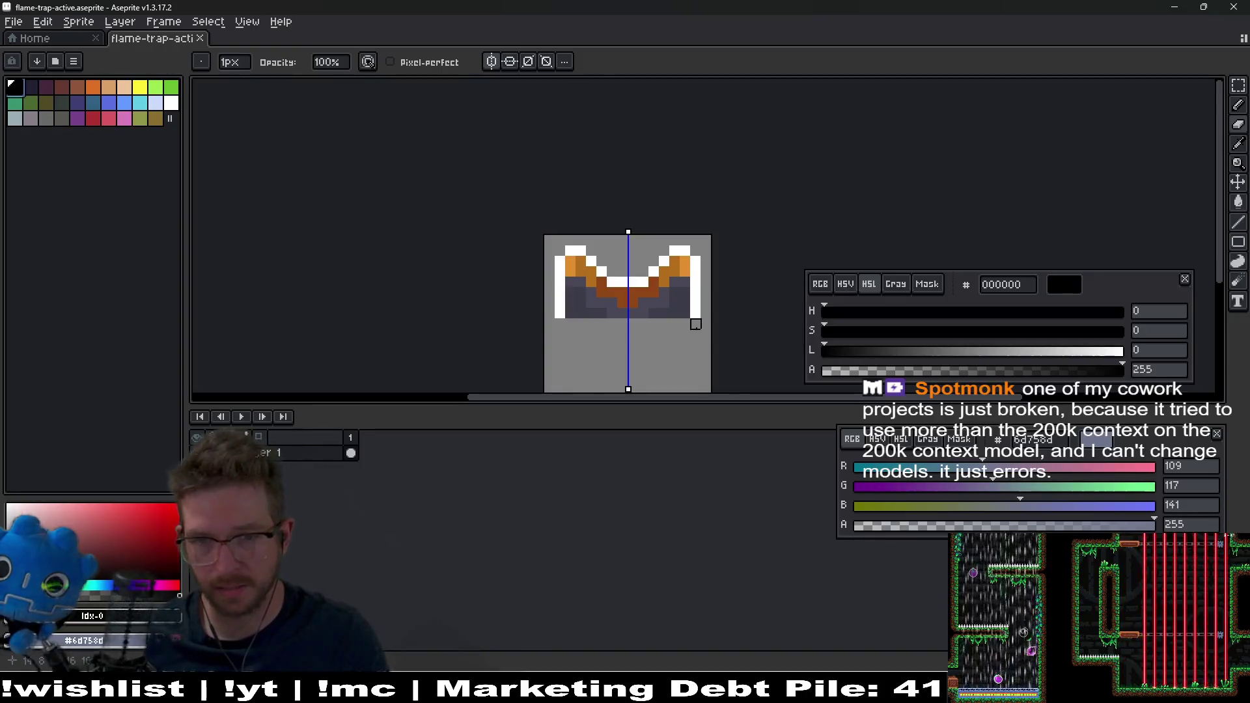
- Bucket-fill the flame trap sprite's white edge pixels, and one brown pixel pair, with black
{"action": "key", "text": "g"}
{"action": "left_click", "coordinate": [695, 305]}
{"action": "left_click", "coordinate": [424, 260]}
{"action": "left_click", "coordinate": [456, 182]}
{"action": "left_click", "coordinate": [672, 188]}
{"action": "left_click", "coordinate": [634, 203]}
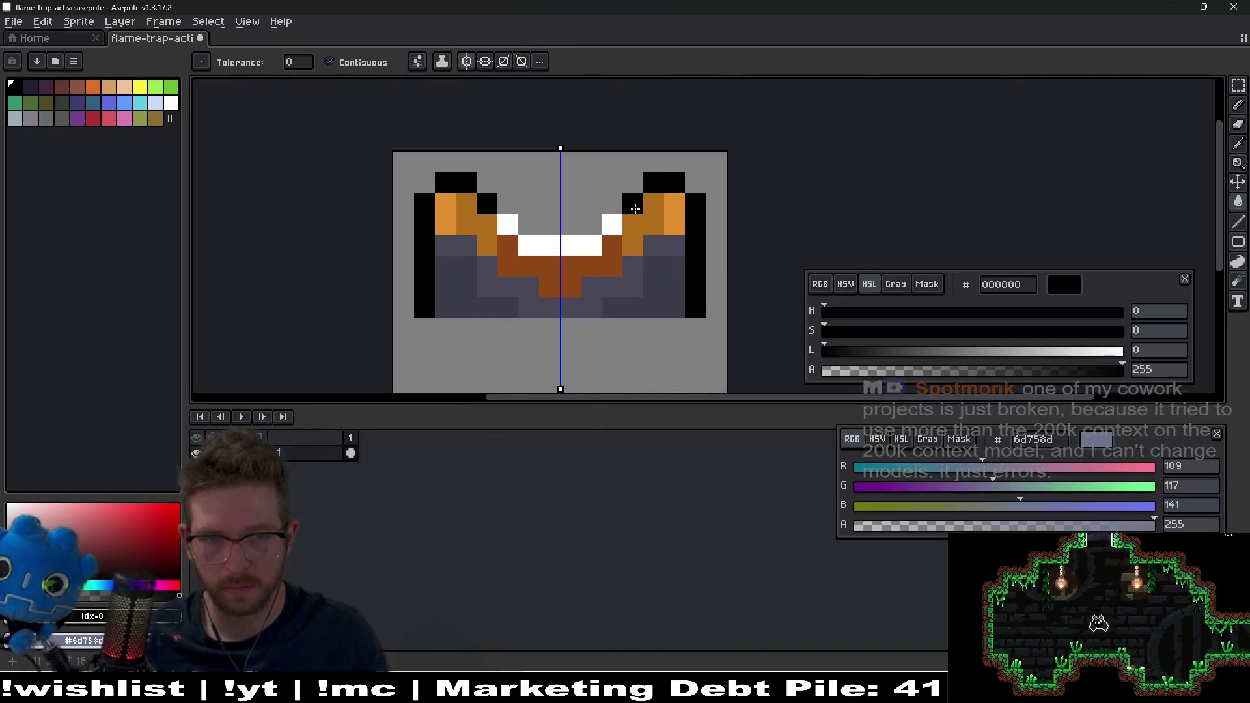
{"action": "left_click", "coordinate": [611, 224]}
{"action": "left_click", "coordinate": [589, 244]}
{"action": "left_click", "coordinate": [609, 243]}
{"action": "scroll", "coordinate": [656, 252], "scroll_direction": "down", "scroll_amount": 3}
- Save the sprite, export it as flame-trap-active.png, and go back to Godot
{"action": "key", "text": "ctrl+s"}
{"action": "key", "text": "ctrl+alt+shift+s"}
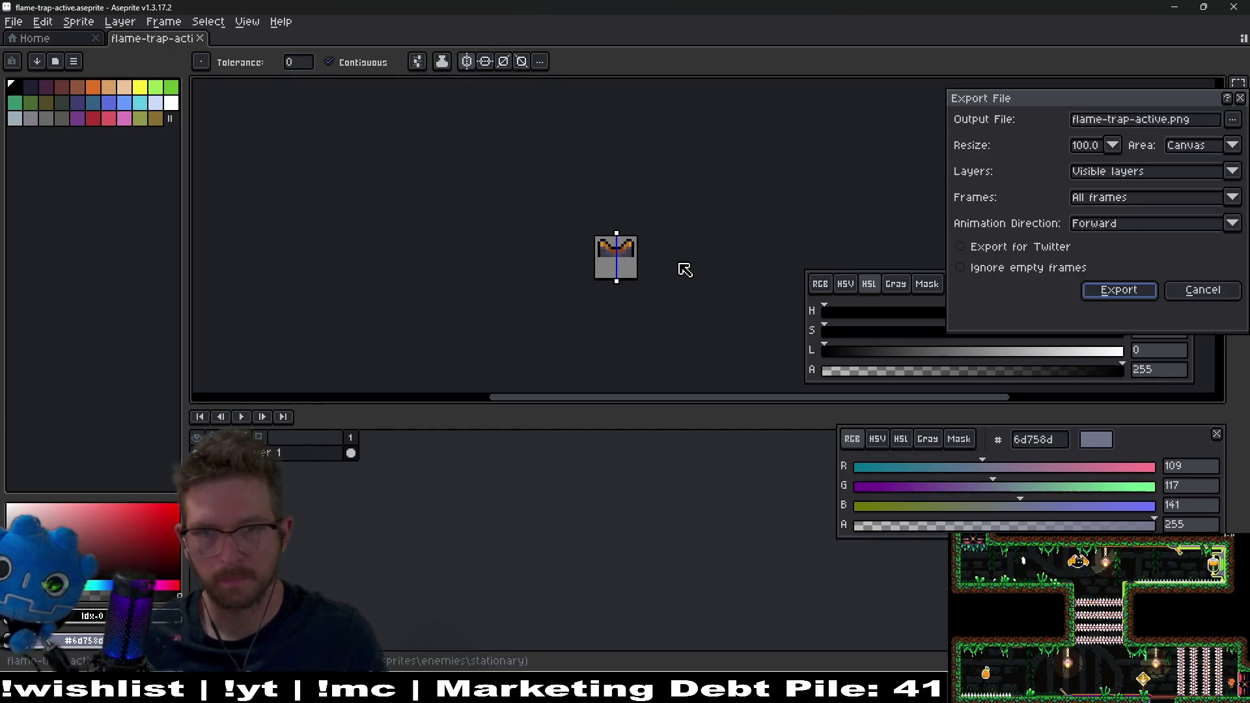
{"action": "key", "text": "Return"}
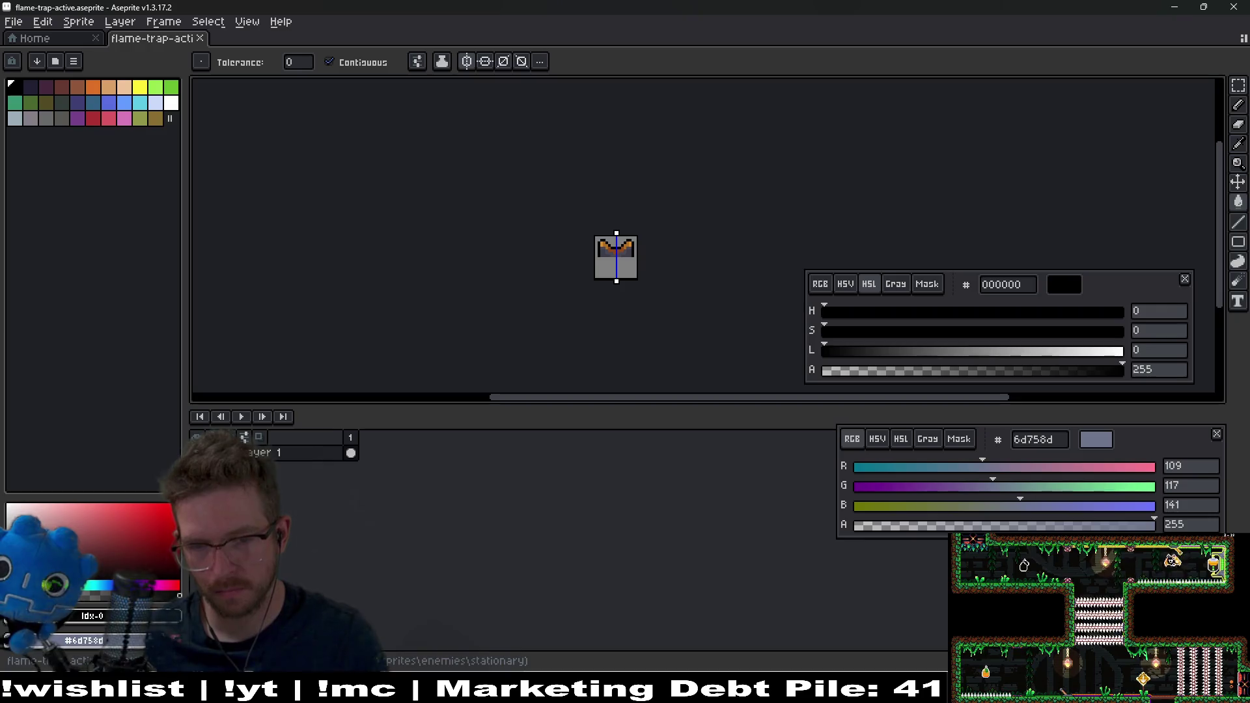
{"action": "key", "text": "alt+Tab"}
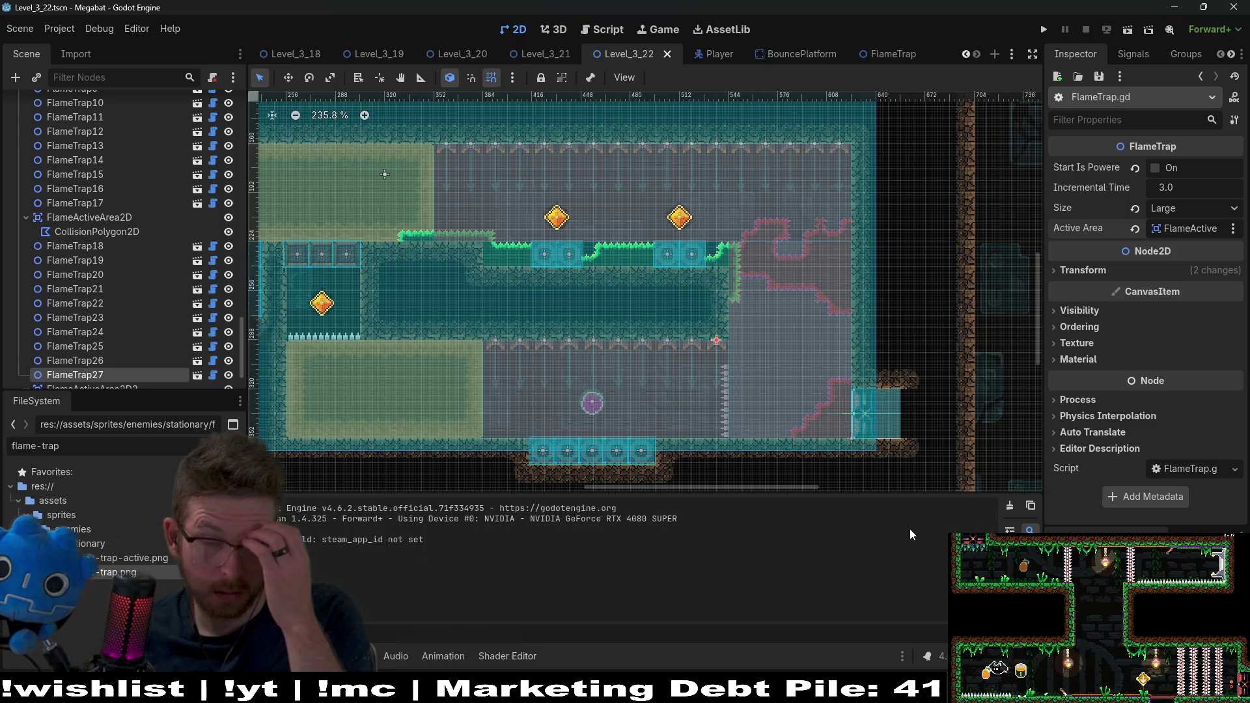
- Playtest Level_3_22 with Run Current Scene, then close the game window
{"action": "left_click", "coordinate": [1127, 29]}
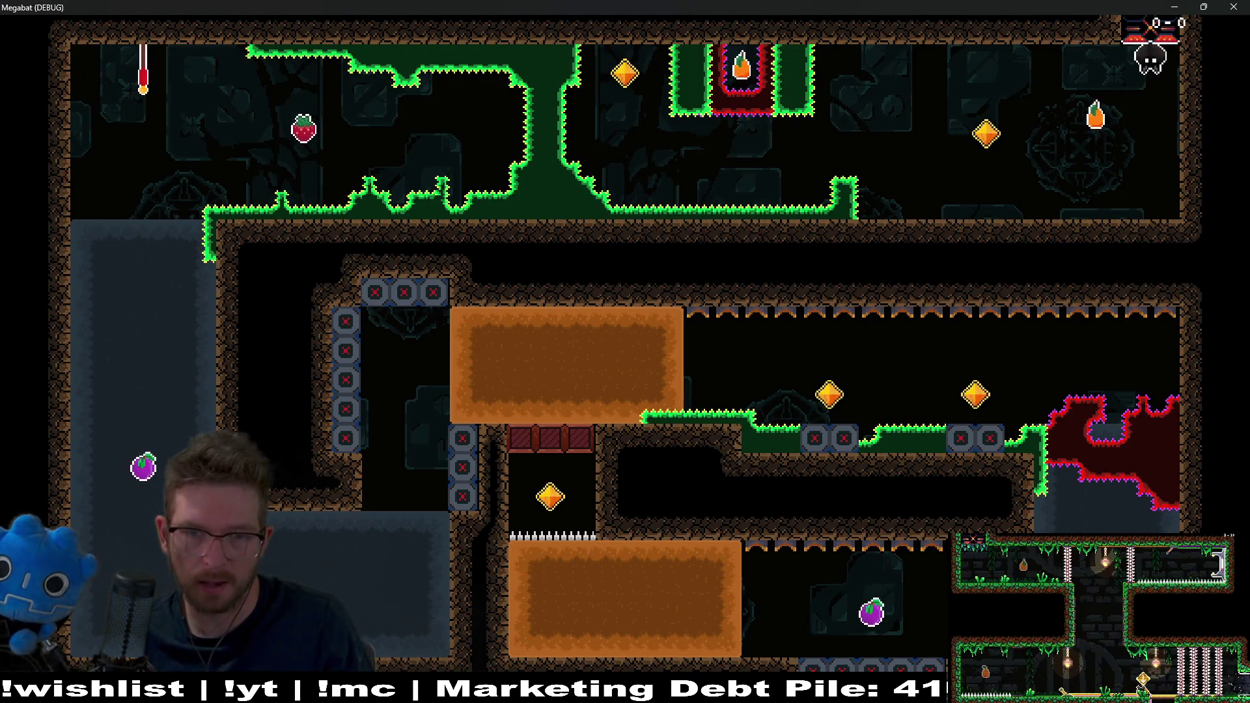
{"action": "left_click", "coordinate": [1233, 7]}
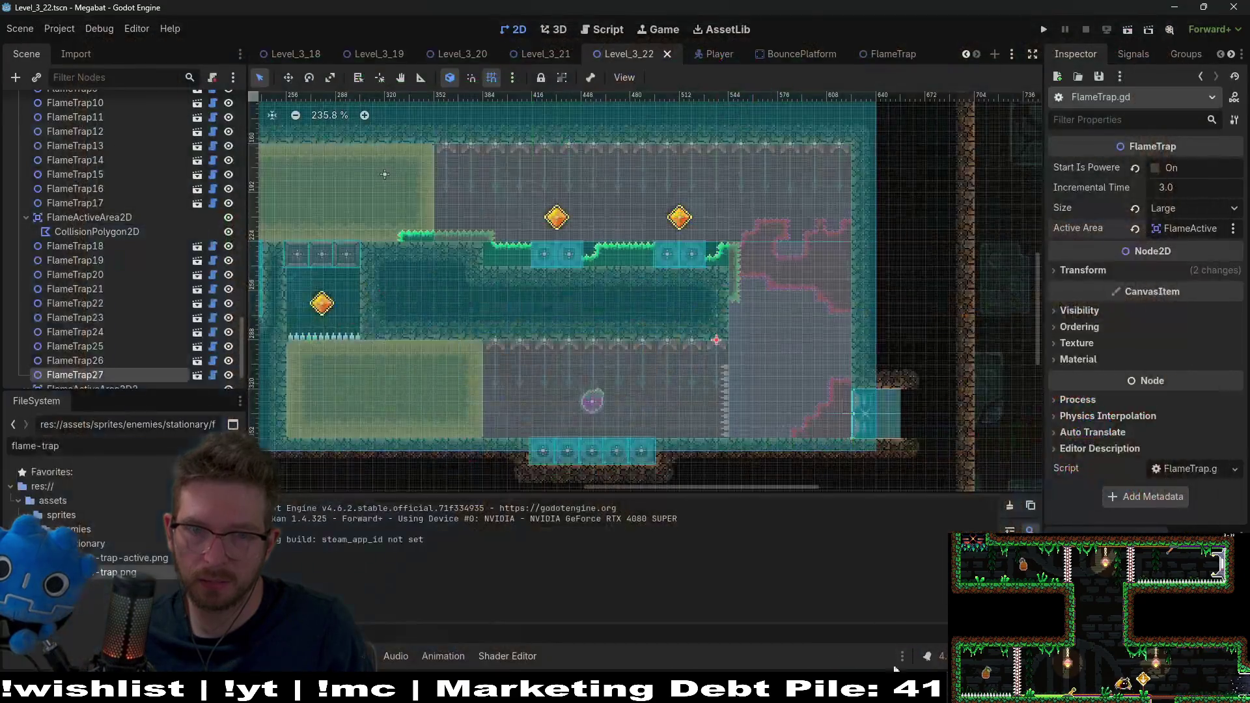
{"action": "key", "text": "alt+Tab"}
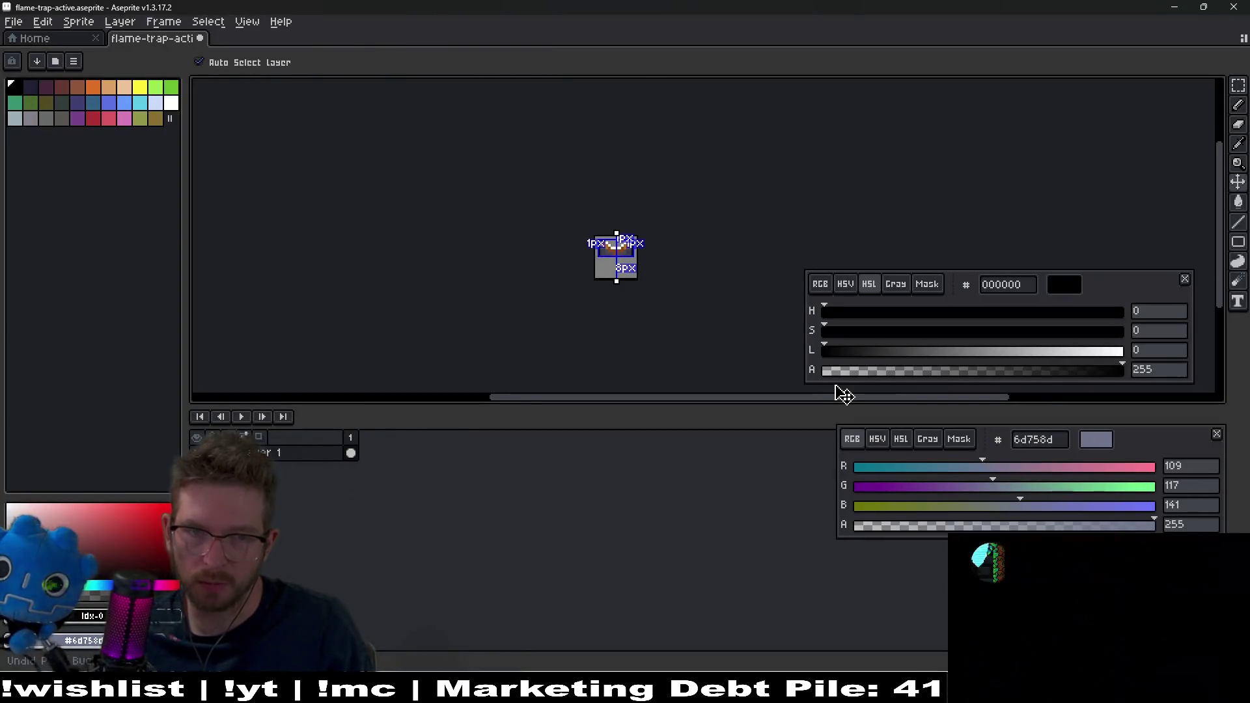
- Re-save the flame trap sprite in Aseprite, re-export flame-trap-active.png, and return to Godot
{"action": "key", "text": "g"}
{"action": "key", "text": "ctrl+s"}
{"action": "key", "text": "ctrl+alt+shift+s"}
{"action": "key", "text": "Return"}
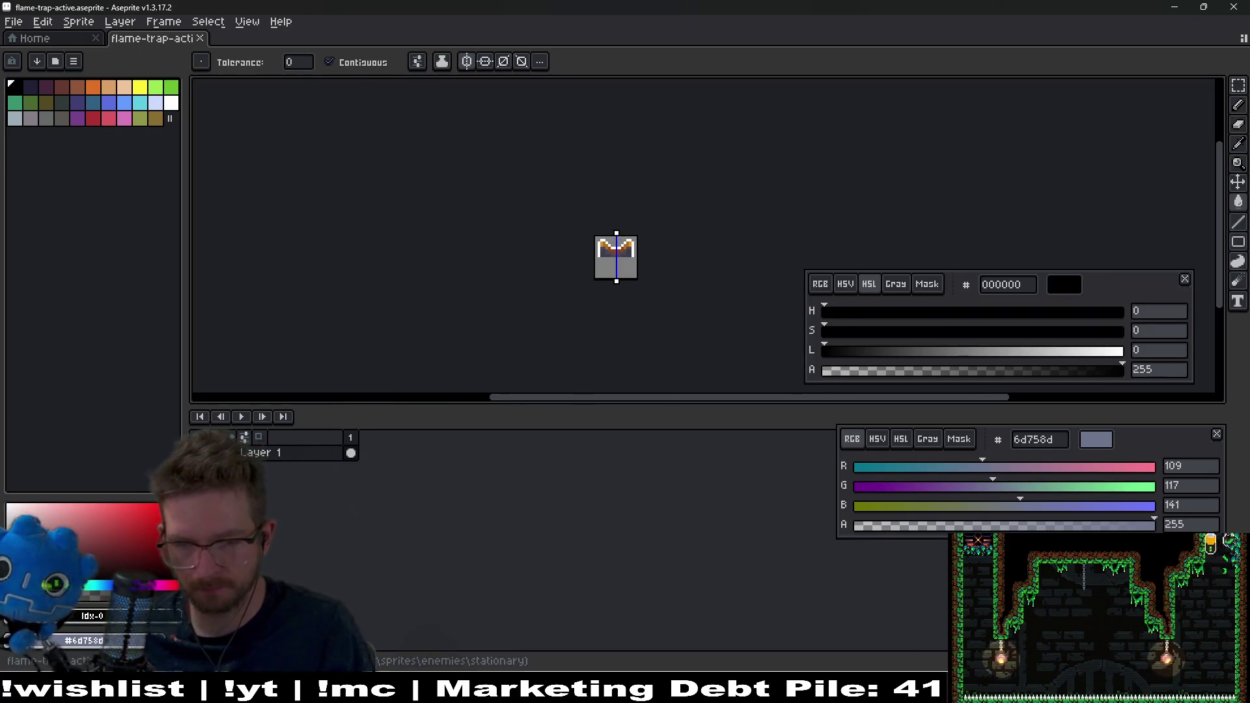
{"action": "key", "text": "alt+Tab"}
{"action": "scroll", "coordinate": [771, 241], "scroll_direction": "down", "scroll_amount": 1}
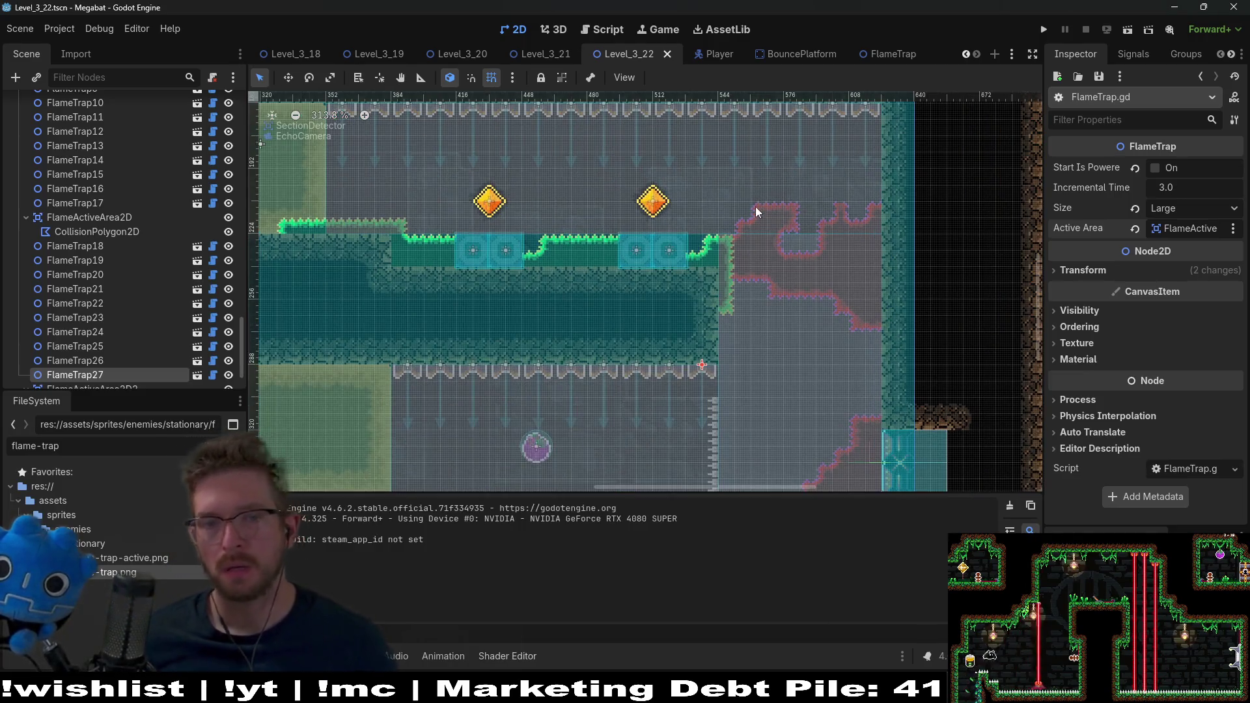
{"action": "scroll", "coordinate": [745, 232], "scroll_direction": "up", "scroll_amount": 3}
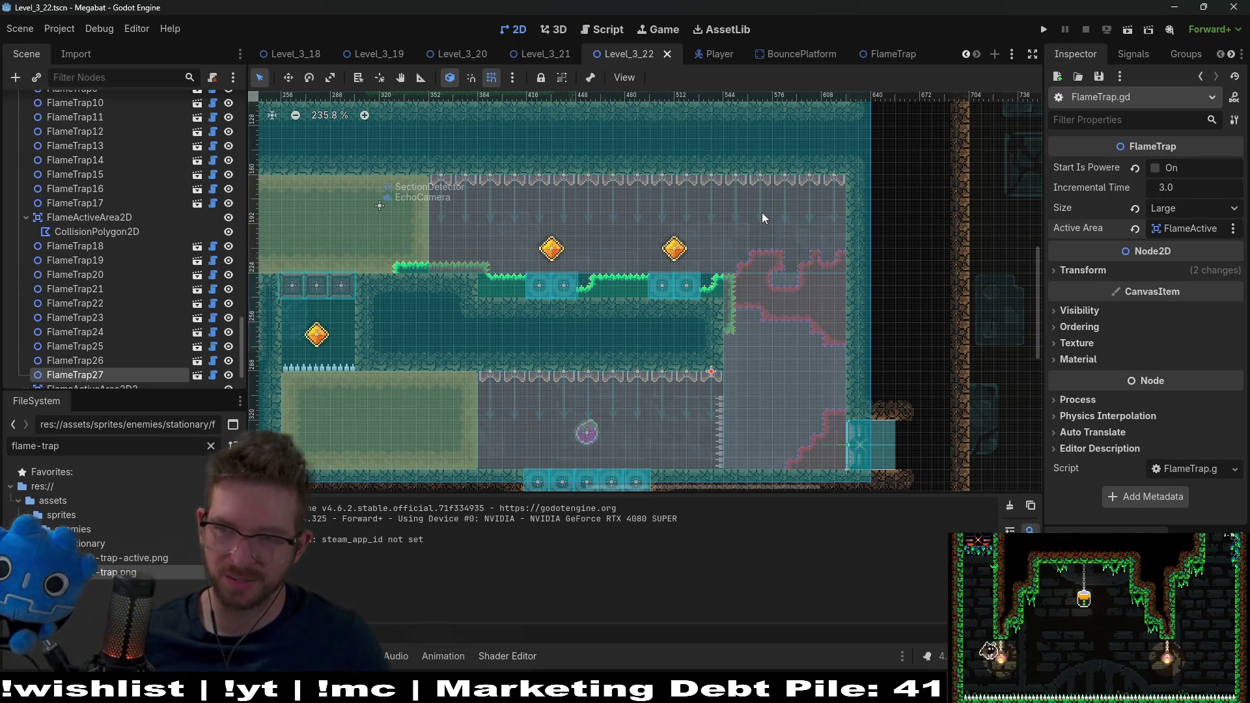
{"action": "scroll", "coordinate": [761, 215], "scroll_direction": "down", "scroll_amount": 5}
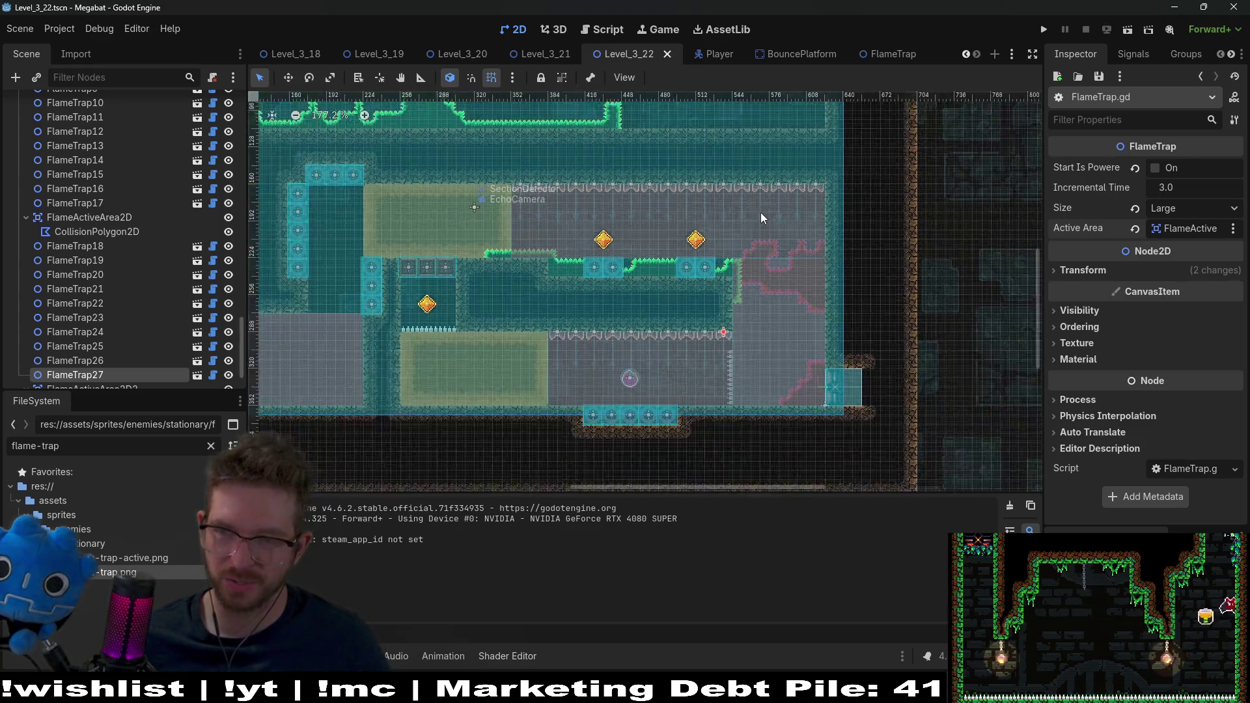
{"action": "scroll", "coordinate": [736, 297], "scroll_direction": "up", "scroll_amount": 3}
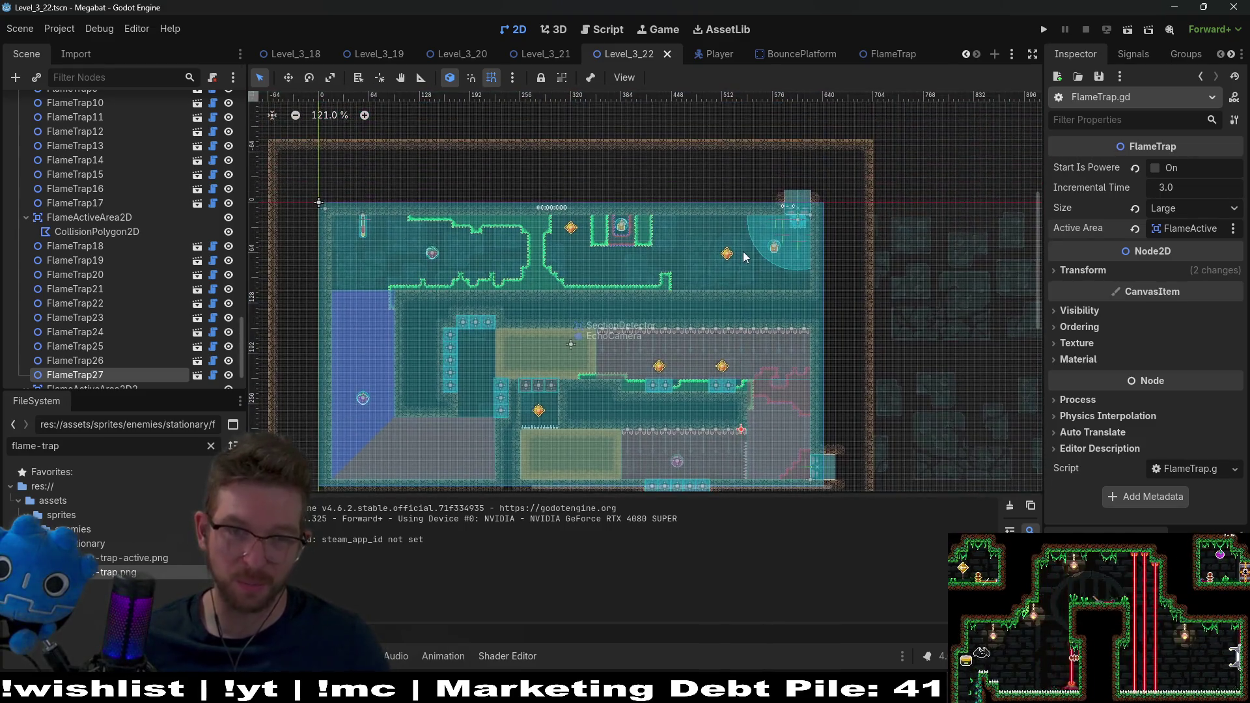
{"action": "scroll", "coordinate": [744, 254], "scroll_direction": "up", "scroll_amount": 5}
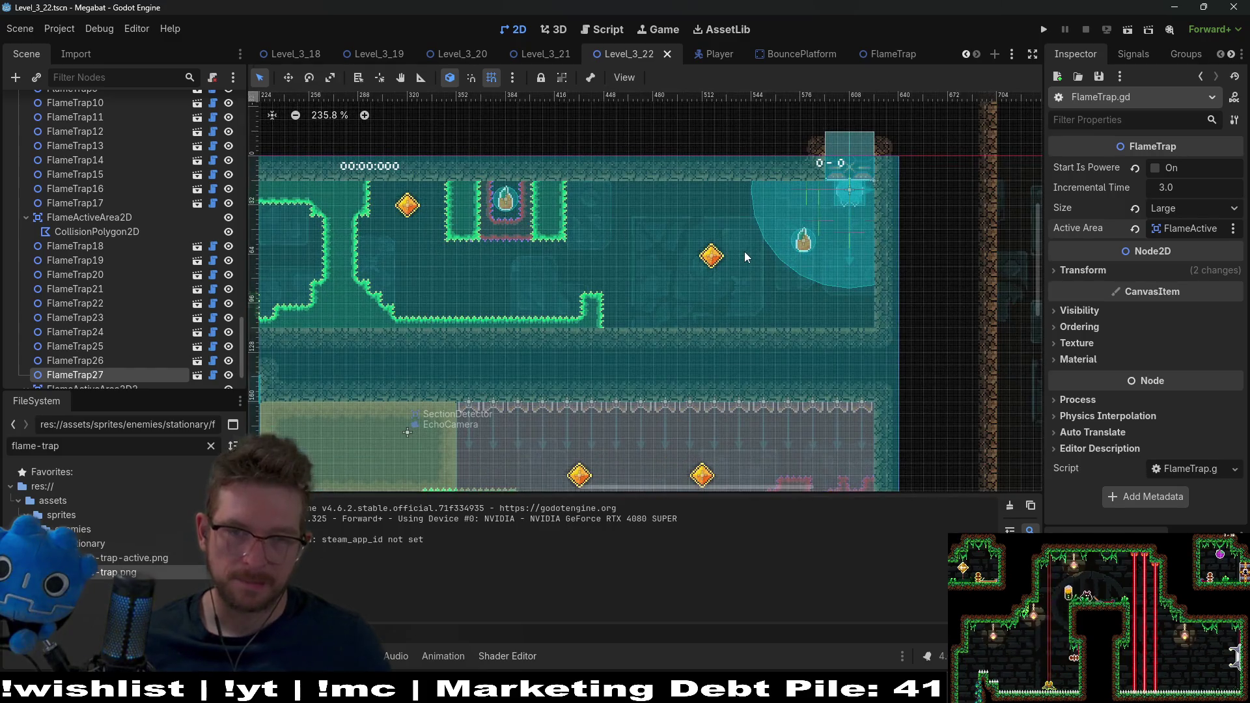
{"action": "scroll", "coordinate": [151, 225], "scroll_direction": "up", "scroll_amount": 15}
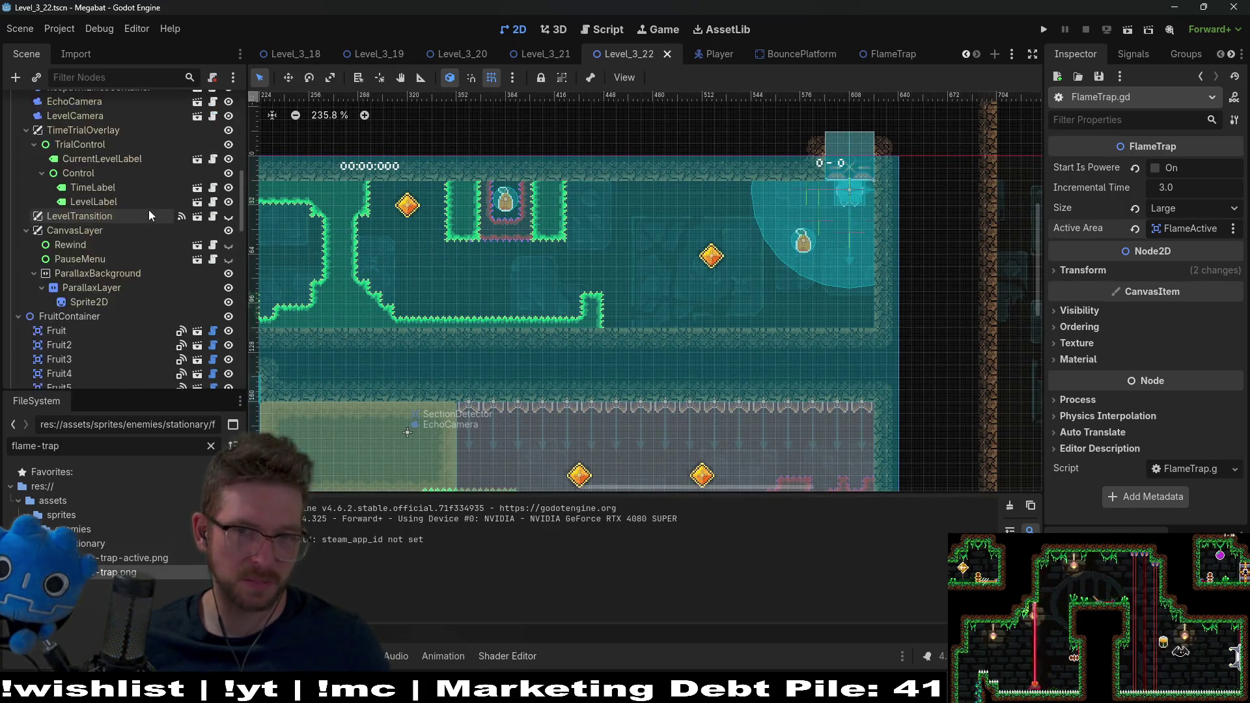
{"action": "scroll", "coordinate": [155, 190], "scroll_direction": "up", "scroll_amount": 5}
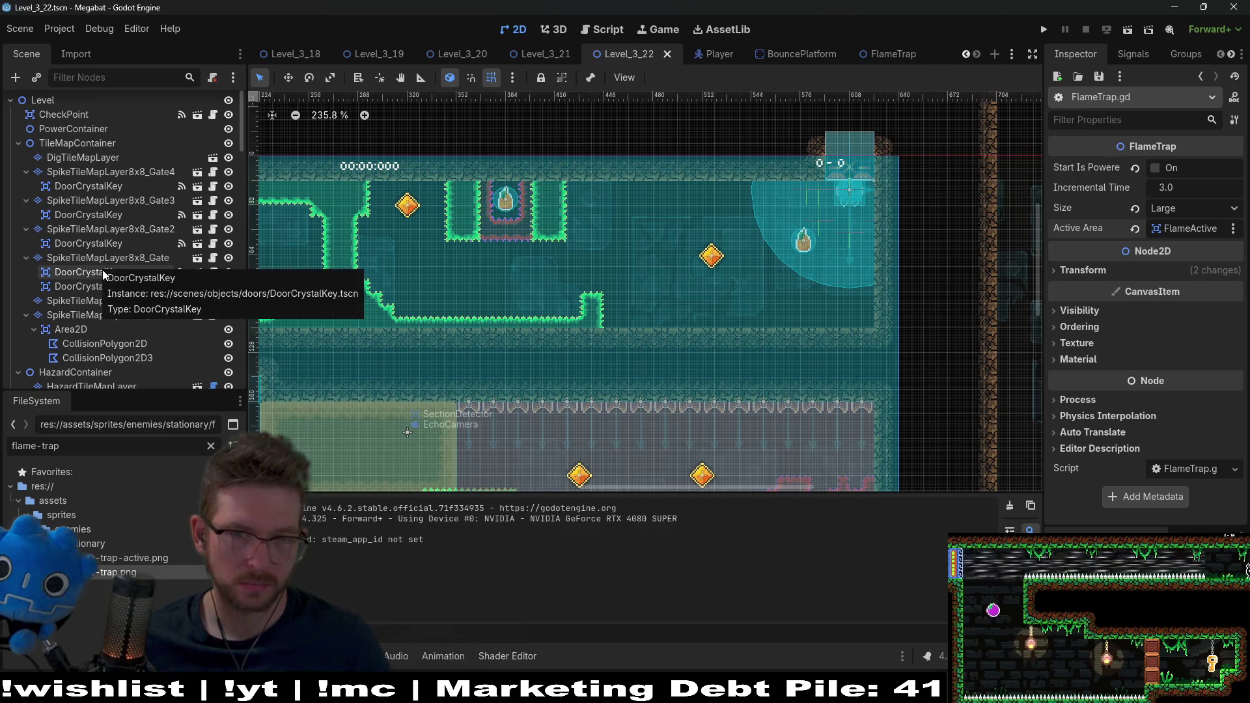
{"action": "left_click", "coordinate": [117, 187]}
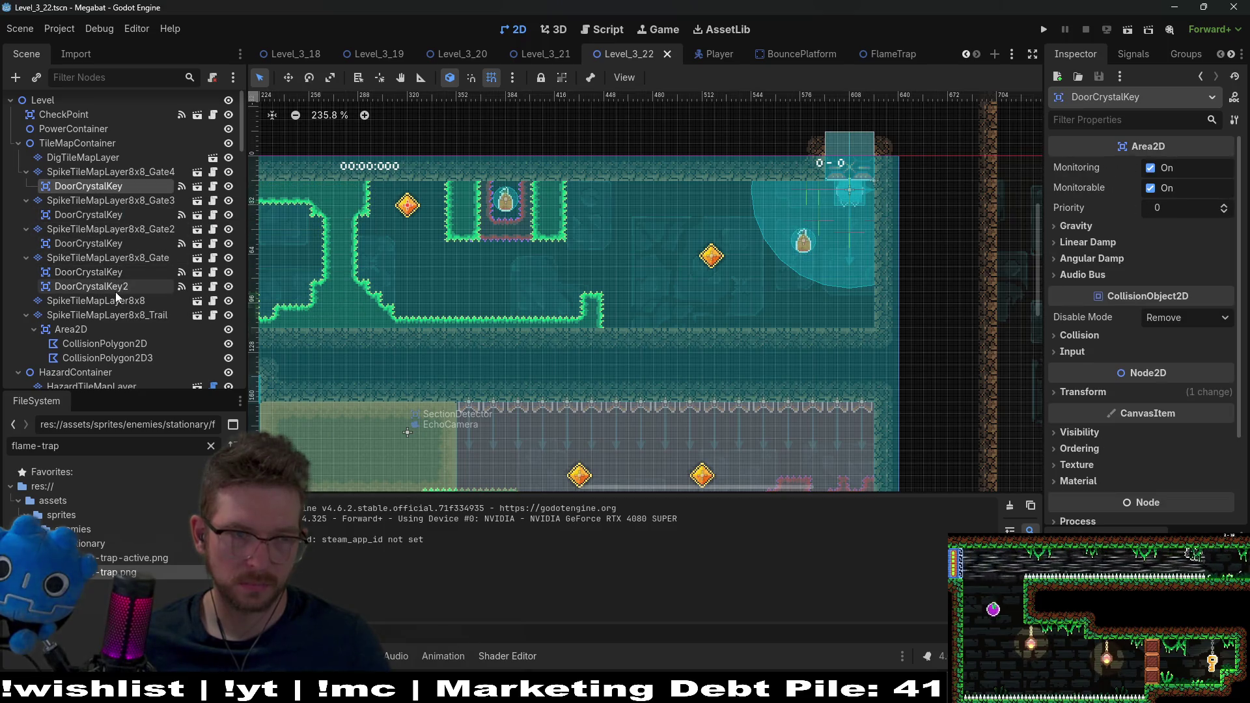
- Inspect the Gate2 and Gate3 door crystal keys and the Gate3 spike layer
{"action": "left_click", "coordinate": [115, 272]}
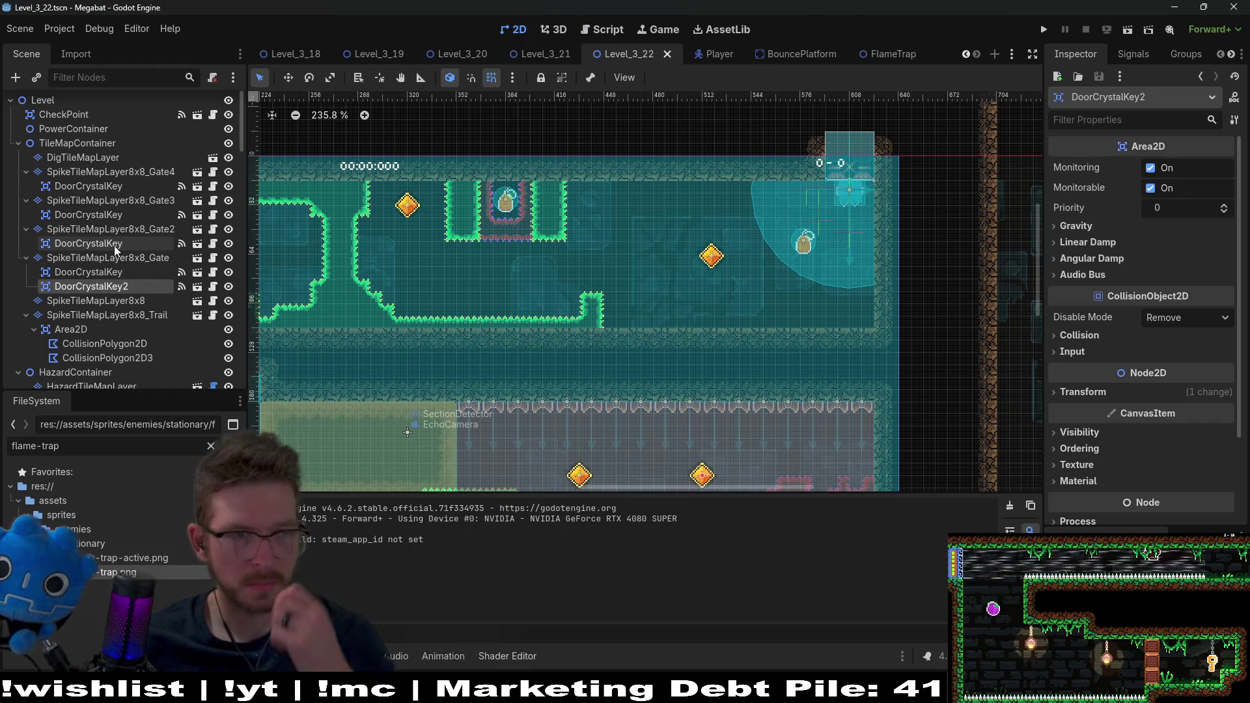
{"action": "left_click", "coordinate": [115, 244]}
{"action": "left_click", "coordinate": [126, 202]}
{"action": "left_click", "coordinate": [112, 216]}
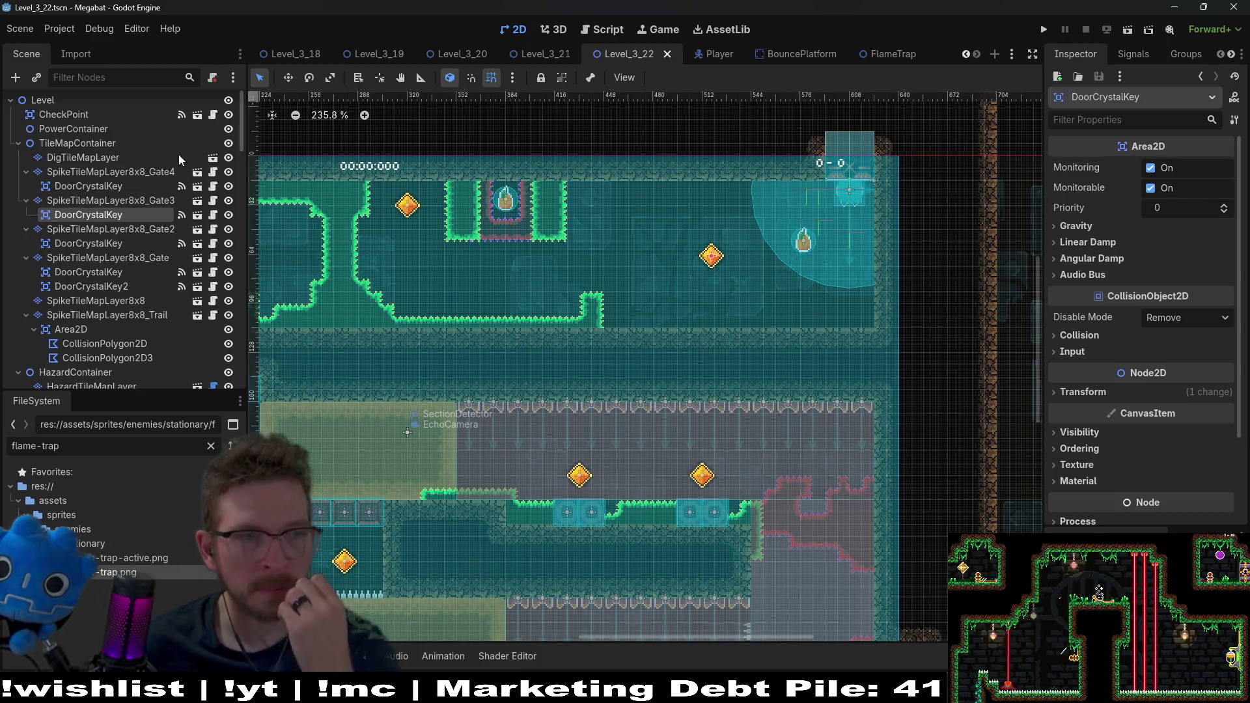
- View the Gate3 spike layer's Ruby terrain tiles, then select the first Fruit pickup
{"action": "left_click", "coordinate": [111, 200]}
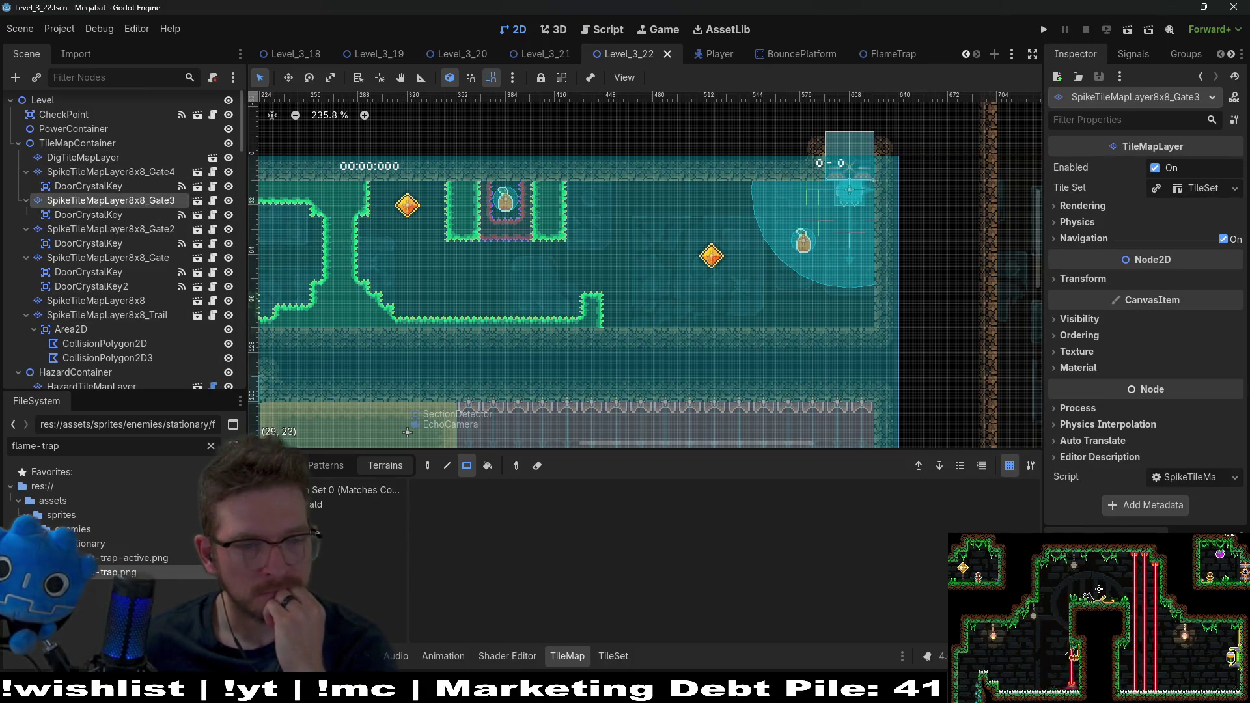
{"action": "left_click", "coordinate": [355, 518]}
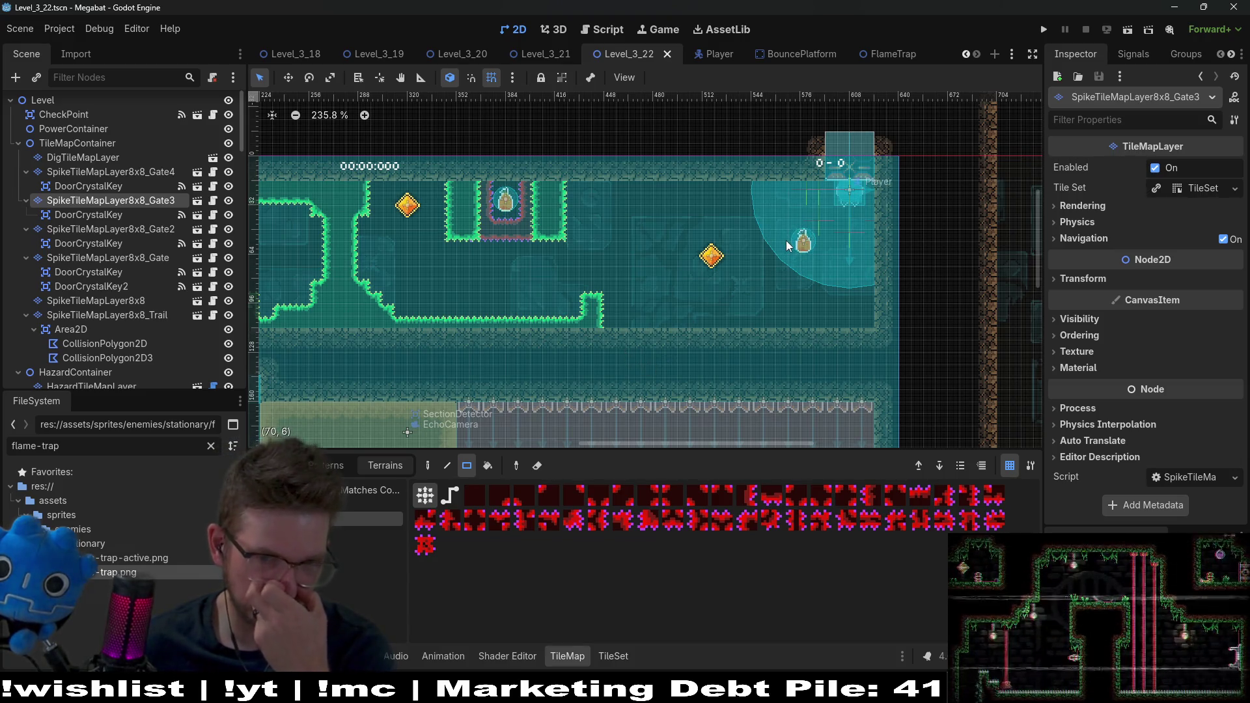
{"action": "scroll", "coordinate": [169, 267], "scroll_direction": "down", "scroll_amount": 10}
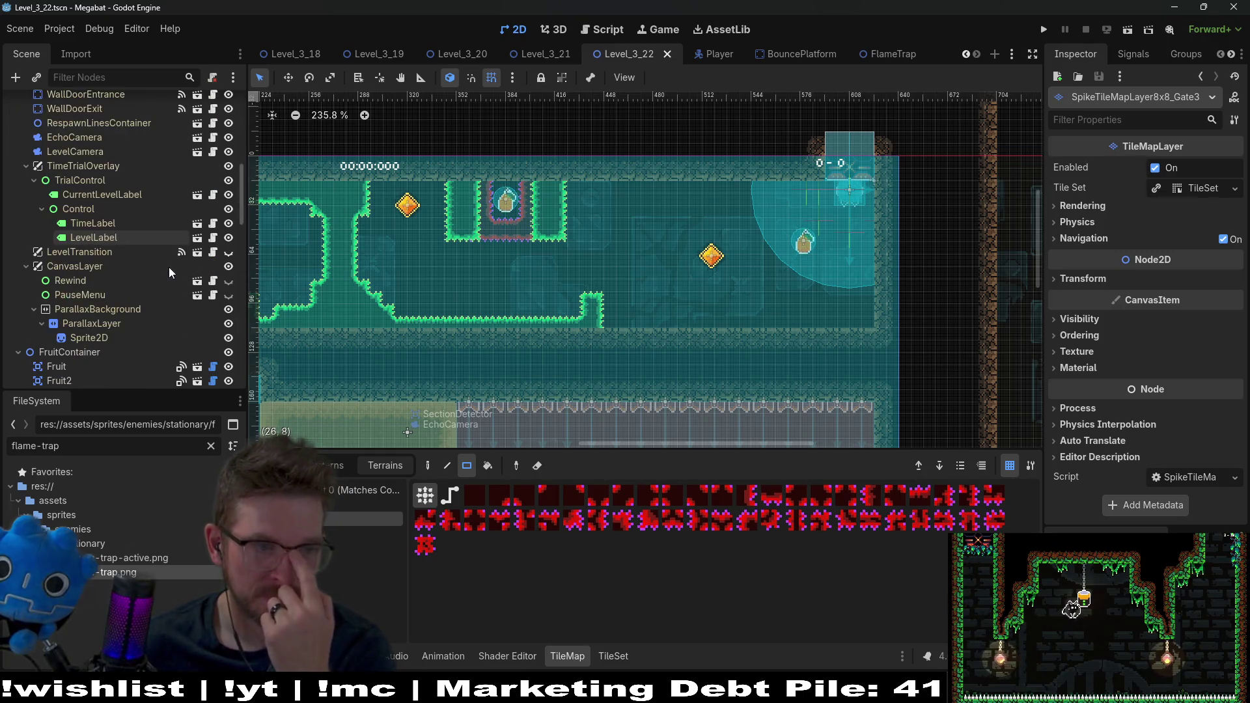
{"action": "scroll", "coordinate": [169, 266], "scroll_direction": "down", "scroll_amount": 3}
{"action": "left_click", "coordinate": [72, 259]}
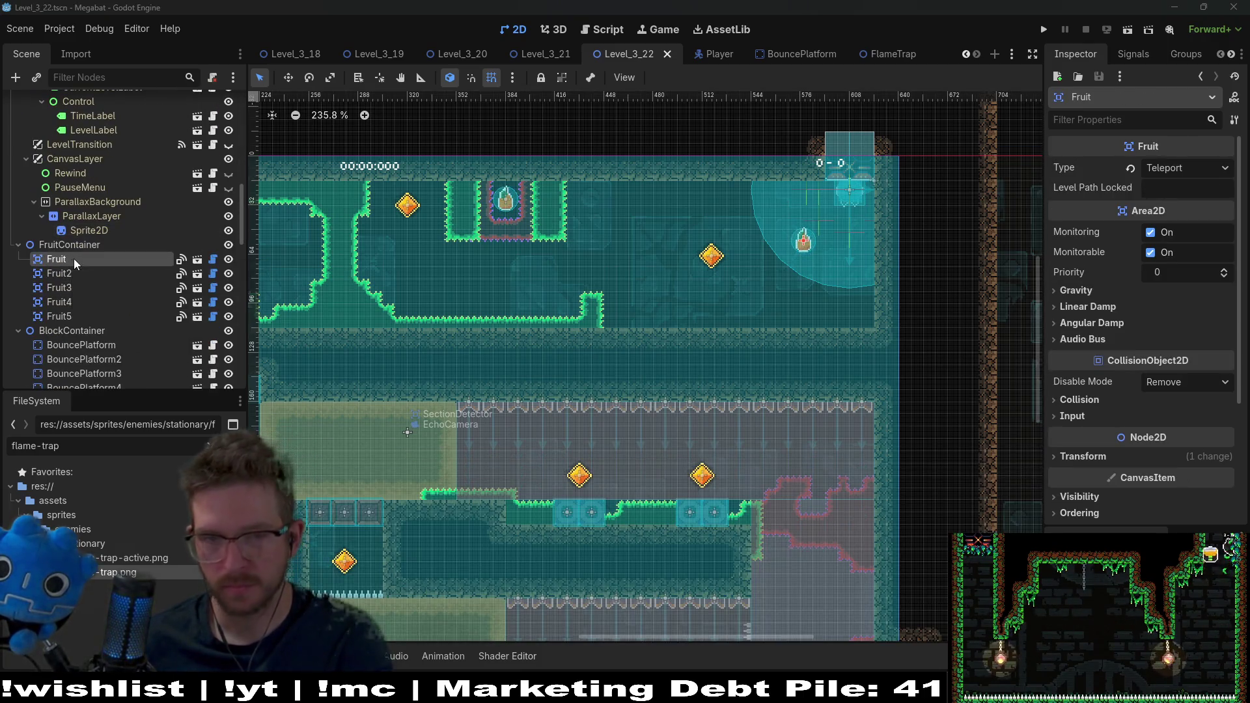
- Delete the first Fruit pickup and save the Level_3_22 scene
{"action": "key", "text": "Delete"}
{"action": "key", "text": "Return"}
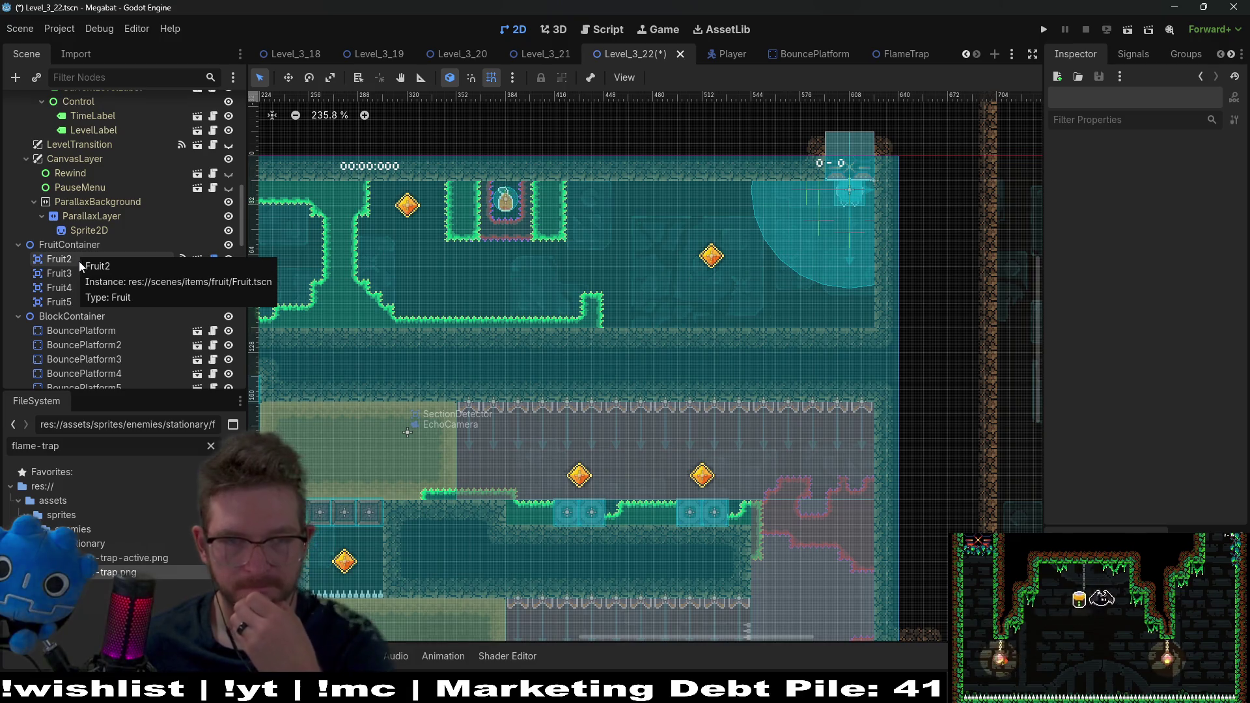
{"action": "key", "text": "ctrl+s"}
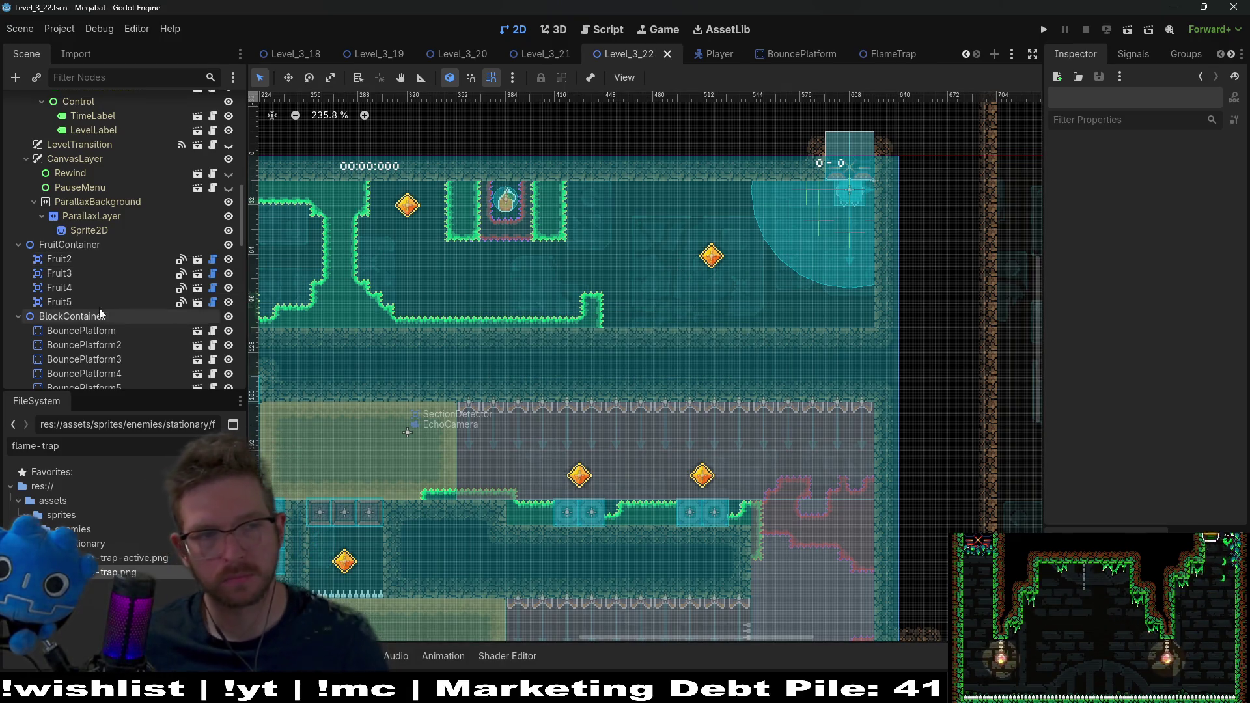
- Check Fruit2, the Gate2 key, the Gate4 spike layer and dig layer, then pick SpikeTileMapLayer8x8
{"action": "left_click", "coordinate": [58, 259]}
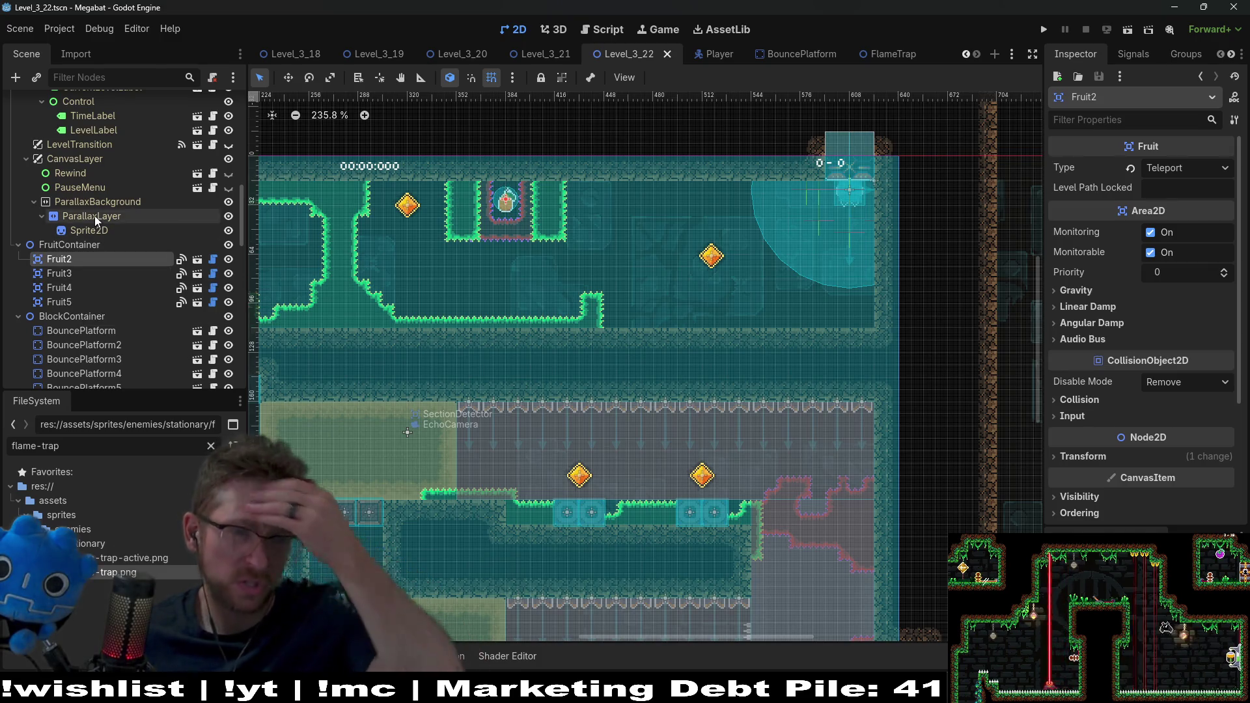
{"action": "scroll", "coordinate": [95, 216], "scroll_direction": "up", "scroll_amount": 5}
{"action": "scroll", "coordinate": [113, 212], "scroll_direction": "up", "scroll_amount": 2}
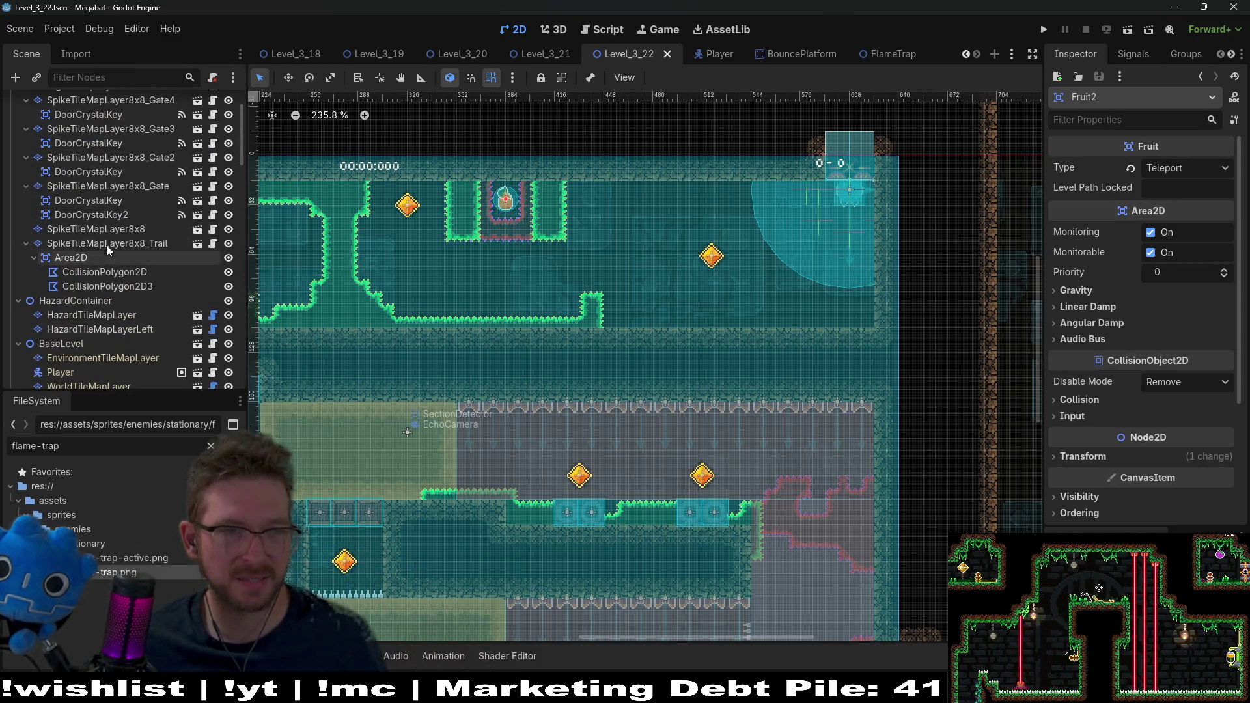
{"action": "scroll", "coordinate": [108, 243], "scroll_direction": "up", "scroll_amount": 3}
{"action": "left_click", "coordinate": [95, 207]}
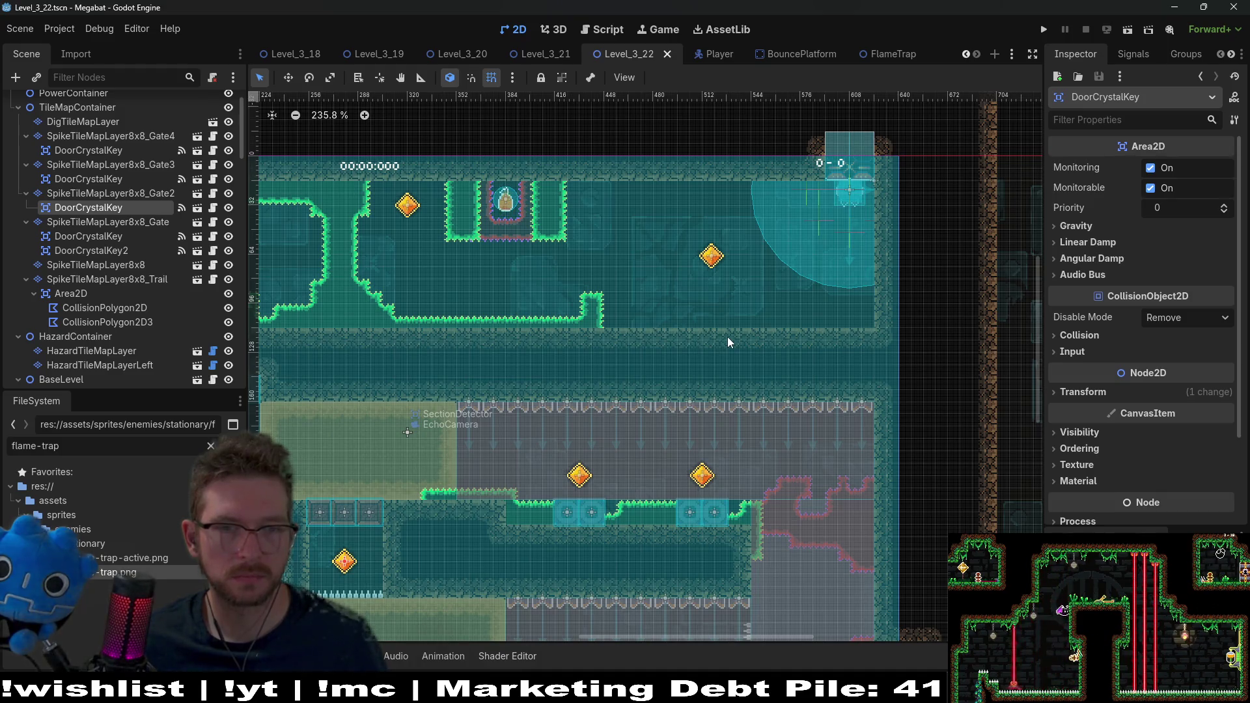
{"action": "scroll", "coordinate": [117, 196], "scroll_direction": "up", "scroll_amount": 2}
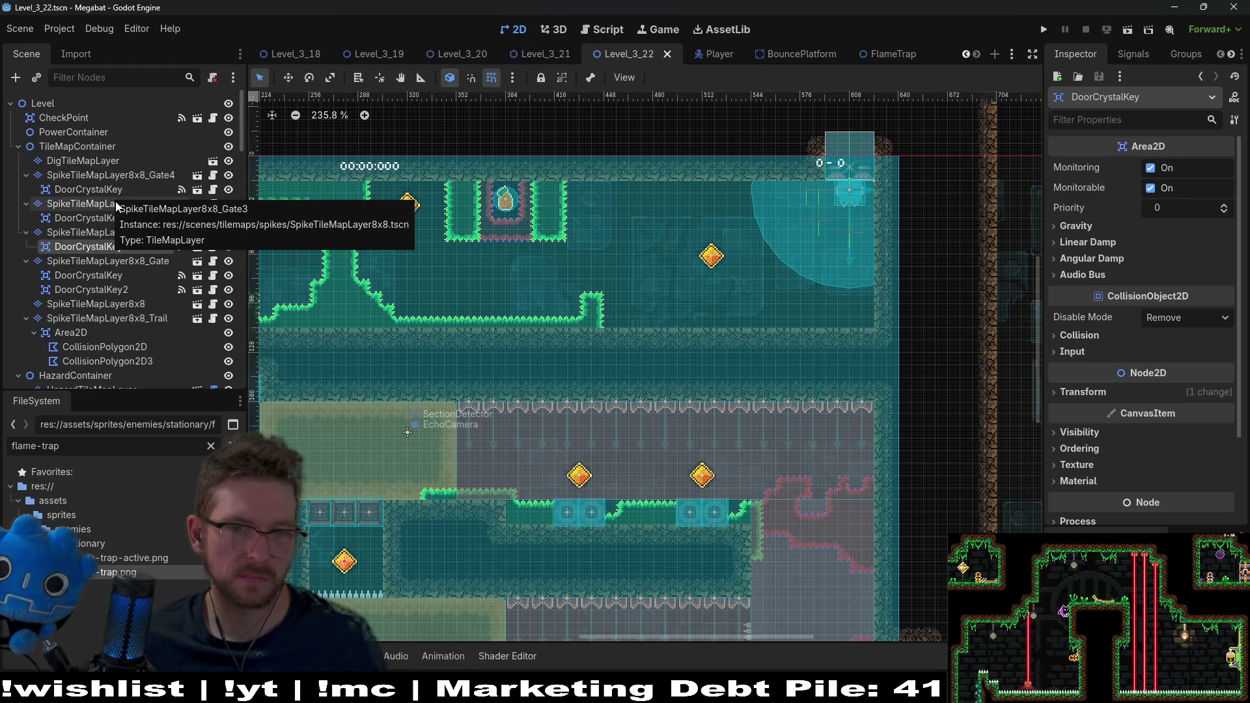
{"action": "left_click", "coordinate": [115, 229]}
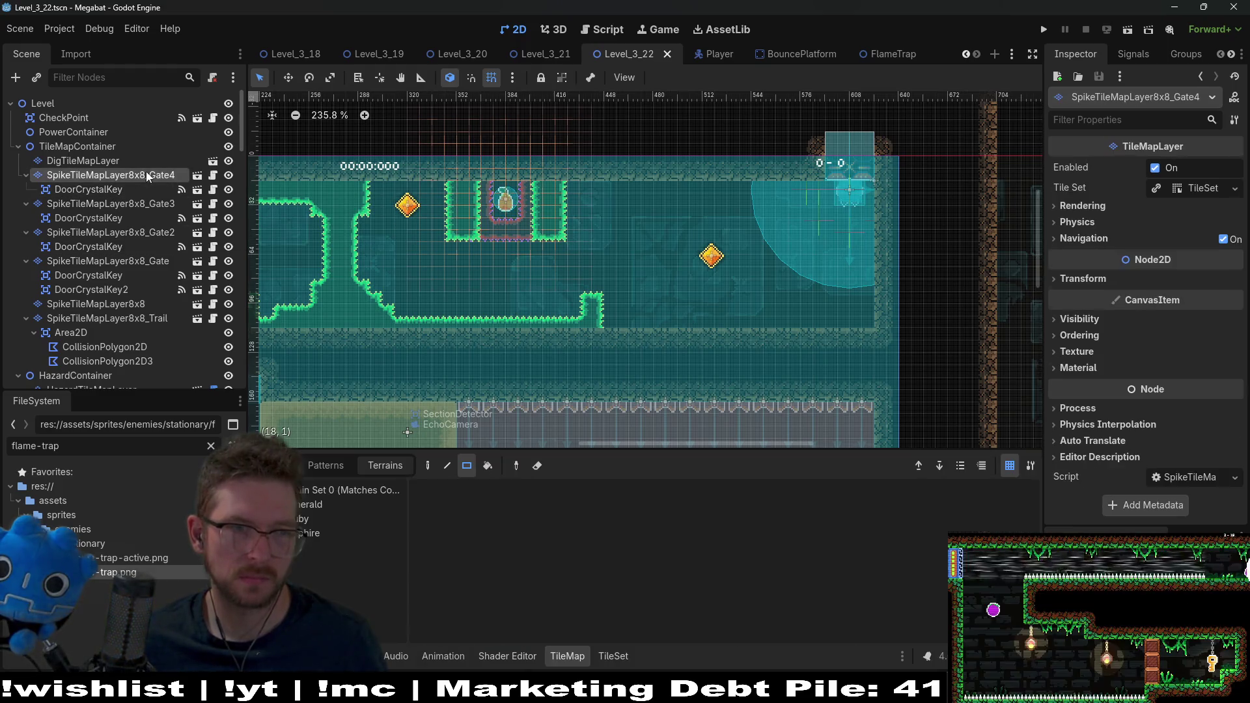
{"action": "left_click", "coordinate": [122, 217]}
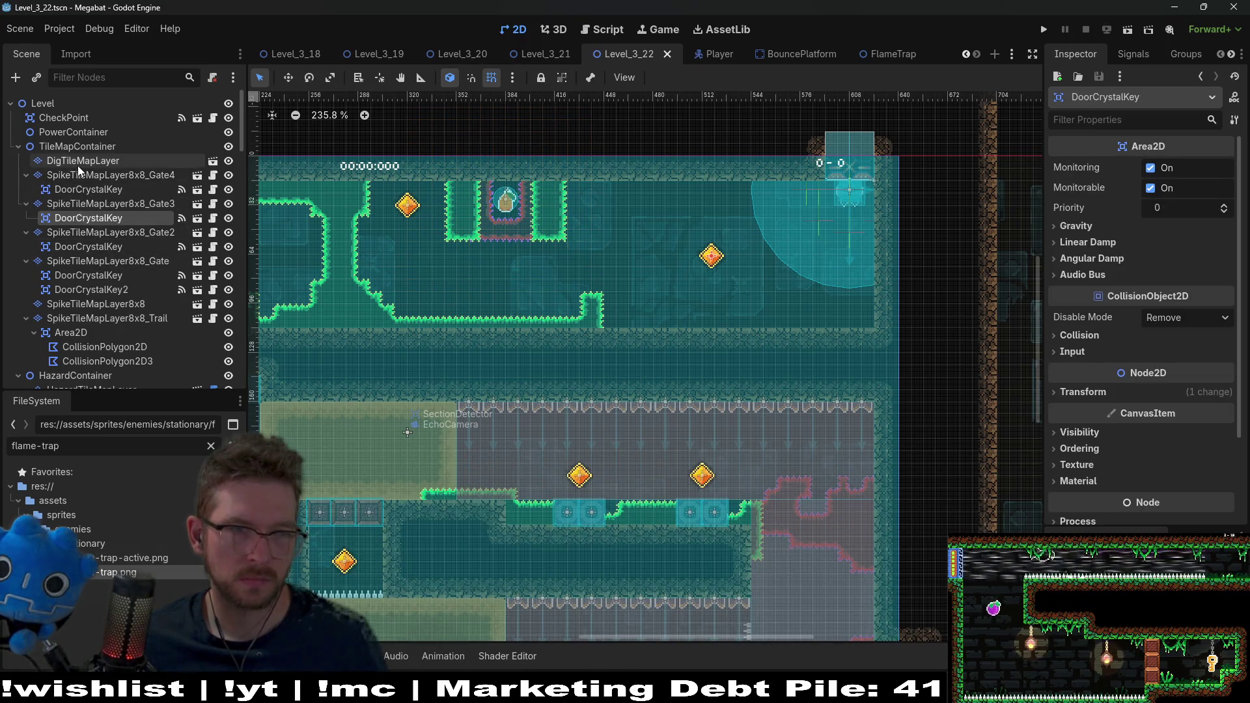
{"action": "left_click", "coordinate": [77, 163]}
{"action": "left_click", "coordinate": [88, 301]}
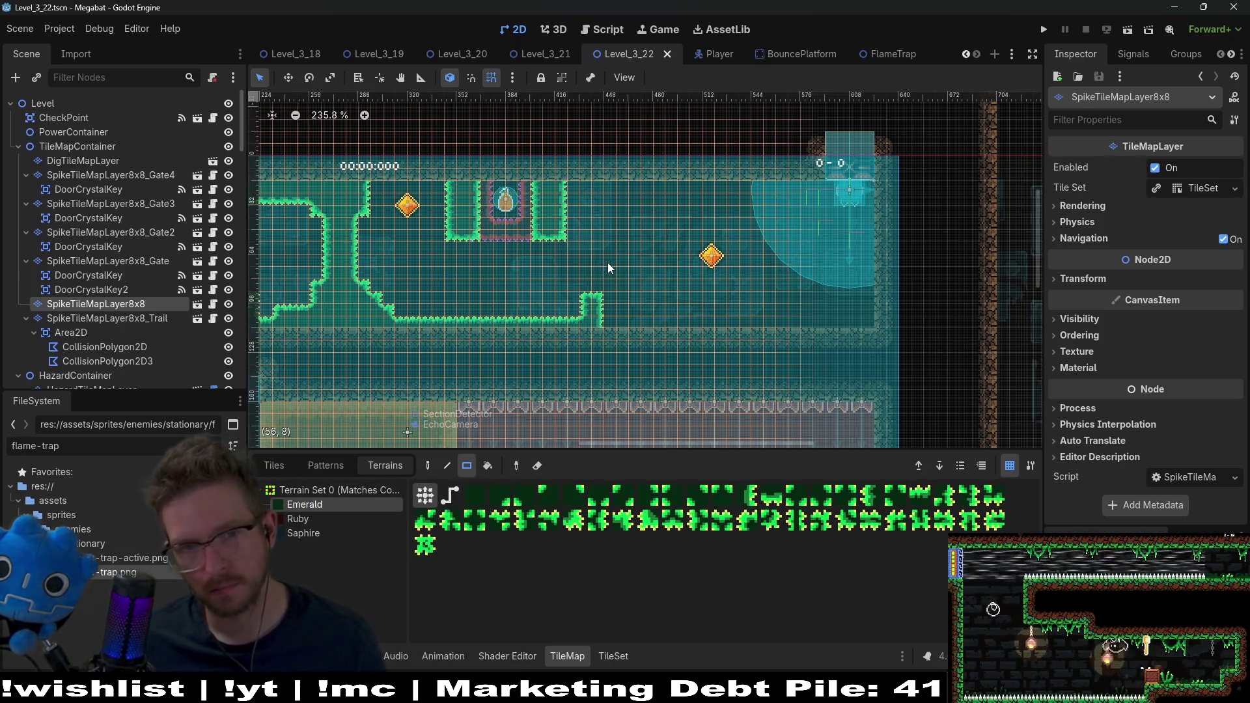
- Rectangle-paint four Emerald spike blocks on SpikeTileMapLayer8x8, extending the wall right around the crystal
{"action": "left_click_drag", "start_coordinate": [608, 271], "coordinate": [651, 311]}
{"action": "left_click_drag", "start_coordinate": [651, 253], "coordinate": [683, 325]}
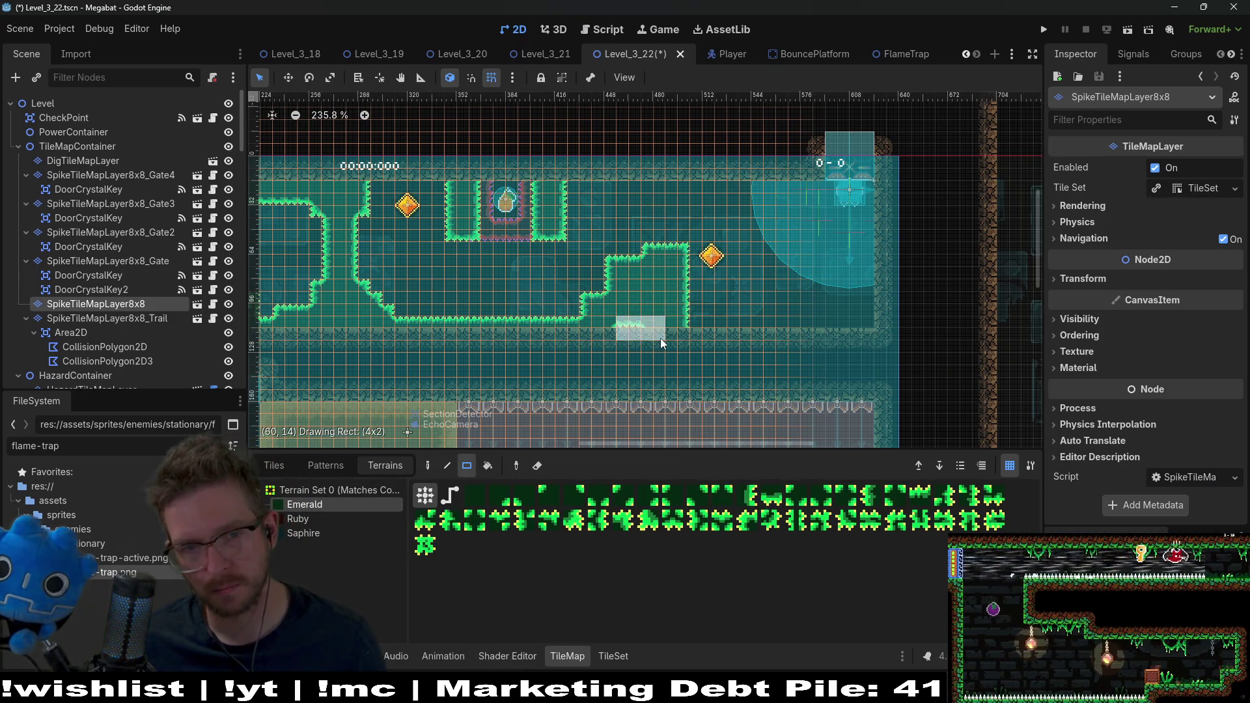
{"action": "scroll", "coordinate": [636, 293], "scroll_direction": "right", "scroll_amount": 2}
{"action": "scroll", "coordinate": [636, 293], "scroll_direction": "up", "scroll_amount": 1}
{"action": "mouse_move", "coordinate": [614, 247]}
{"action": "left_mouse_down"}
{"action": "mouse_move", "coordinate": [674, 368]}
{"action": "mouse_move", "coordinate": [673, 344]}
{"action": "mouse_move", "coordinate": [719, 328]}
{"action": "left_mouse_up"}
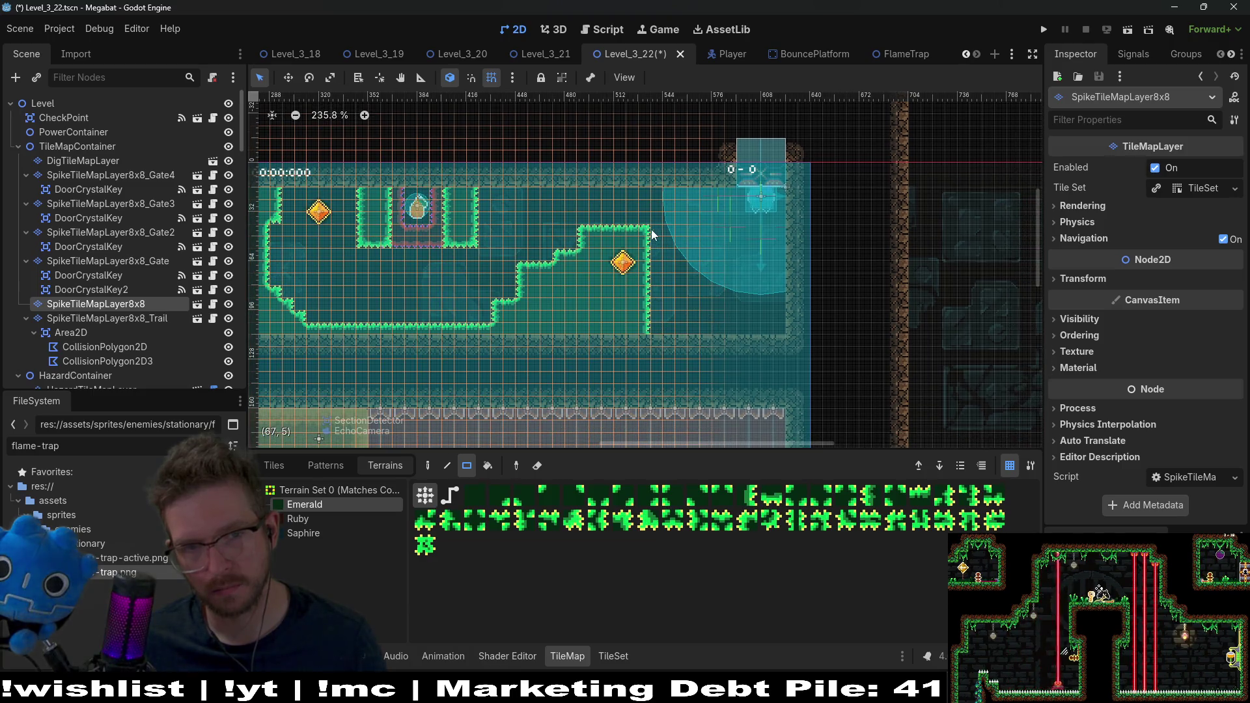
{"action": "left_click_drag", "start_coordinate": [664, 246], "coordinate": [729, 276]}
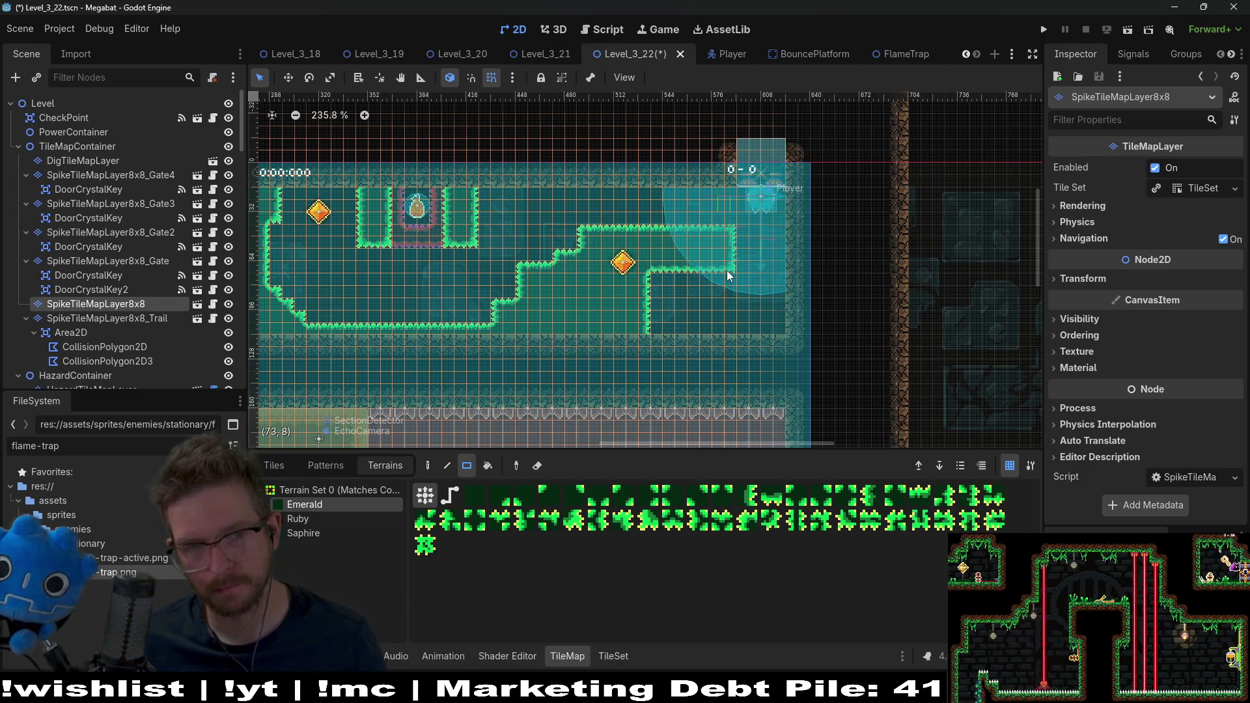
{"action": "left_click", "coordinate": [128, 247]}
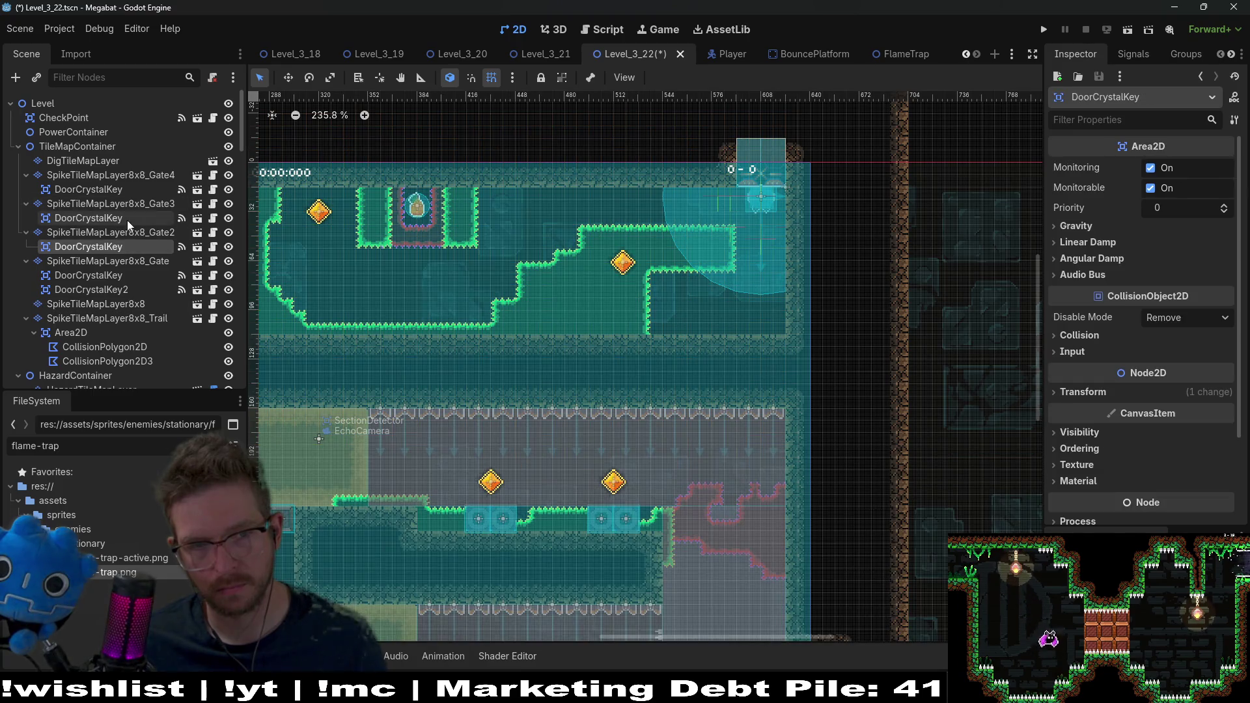
- Nudge the Gate3 door crystal key slightly to the left
{"action": "left_click", "coordinate": [127, 220]}
{"action": "key", "text": "w"}
{"action": "scroll", "coordinate": [716, 317], "scroll_direction": "up", "scroll_amount": 5}
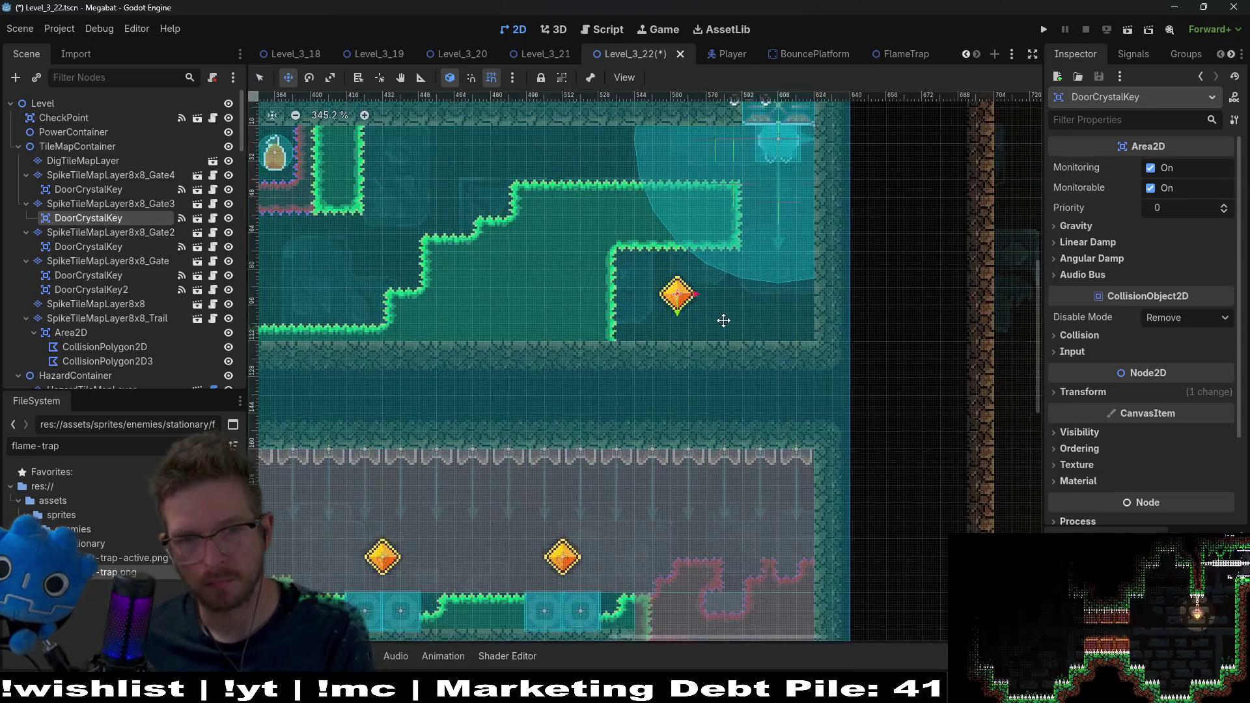
{"action": "key", "text": "Left"}
{"action": "key", "text": "Left"}
{"action": "key", "text": "Left"}
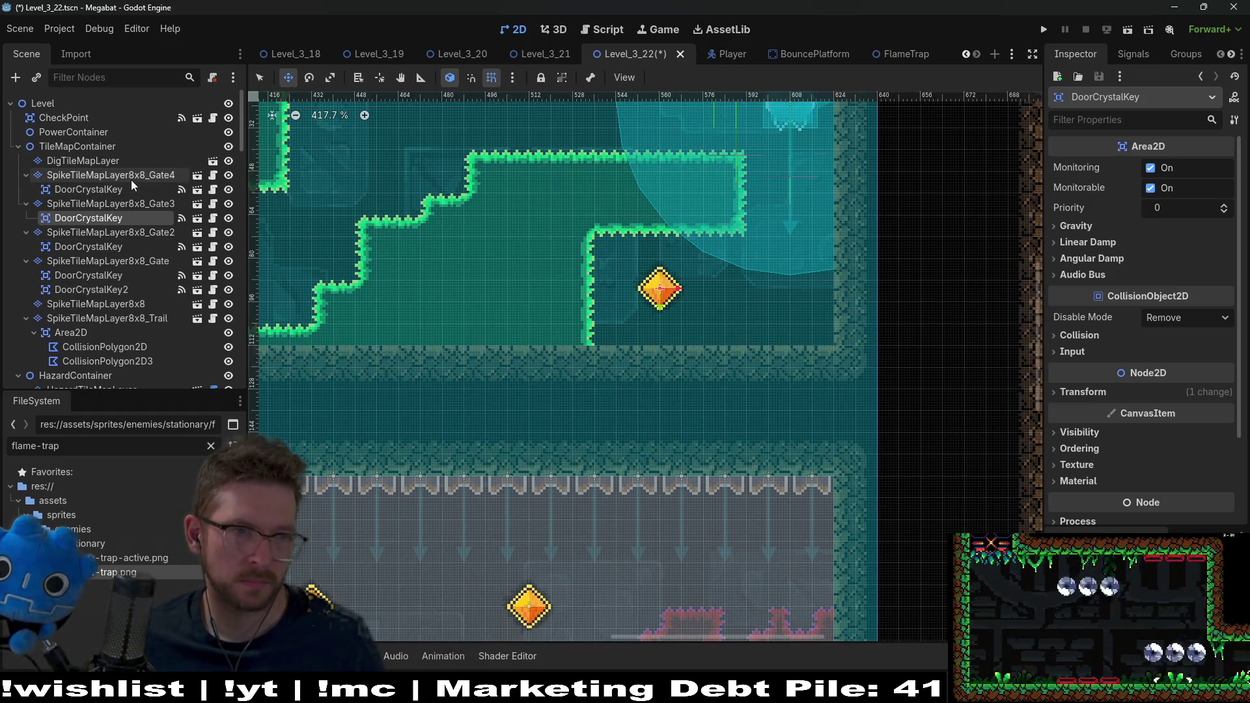
- Paint an Emerald spike row on SpikeTileMapLayer8x8 beneath the Gate3 crystal, then reselect the crystal
{"action": "left_click", "coordinate": [84, 160]}
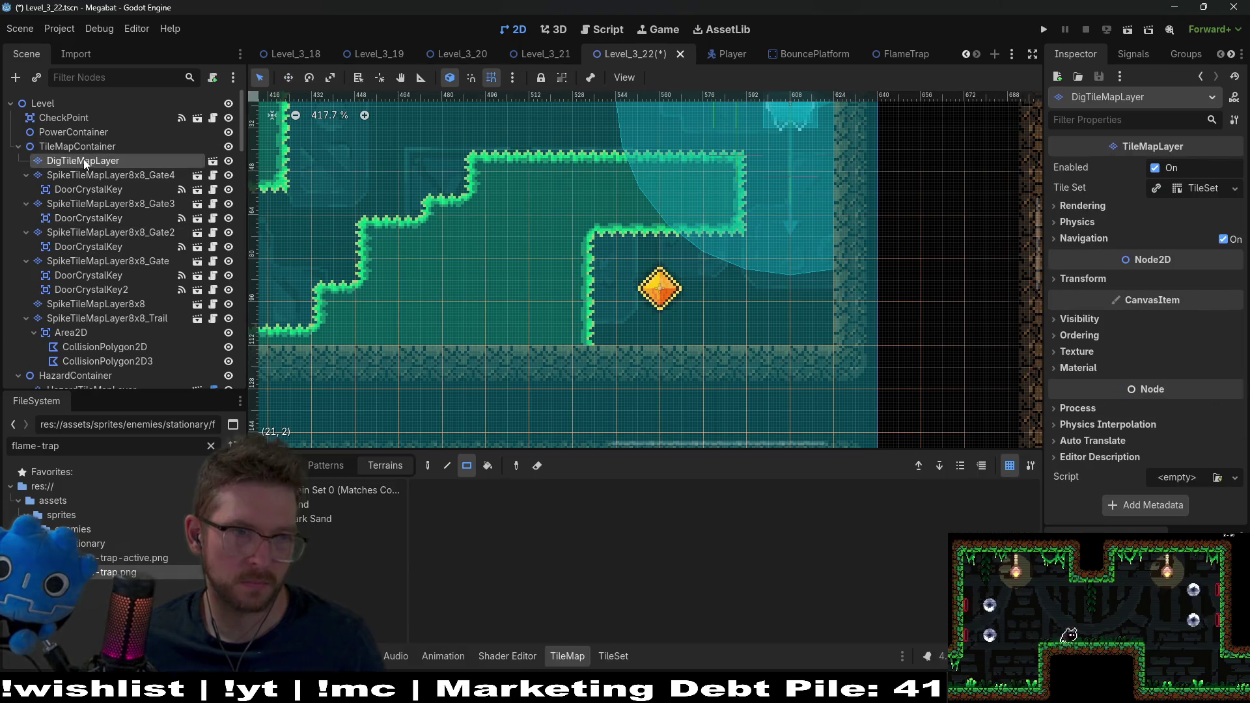
{"action": "left_click", "coordinate": [108, 305]}
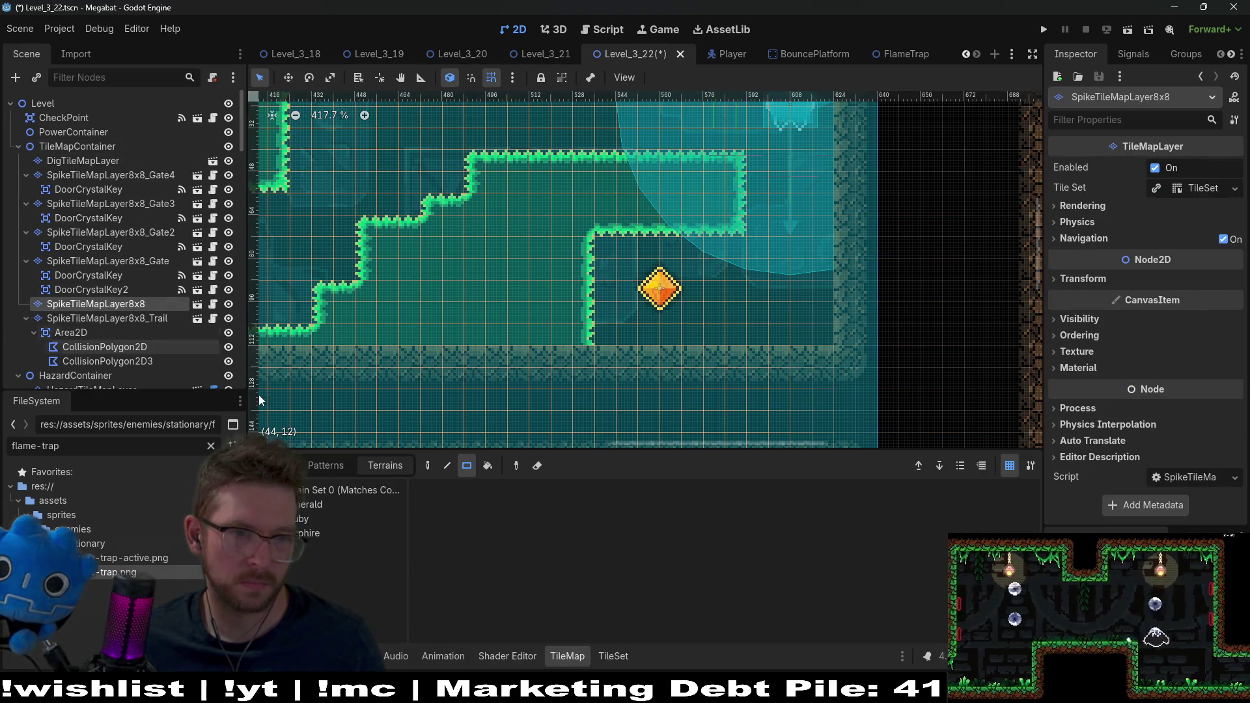
{"action": "left_click", "coordinate": [304, 507]}
{"action": "left_click_drag", "start_coordinate": [583, 333], "coordinate": [726, 381]}
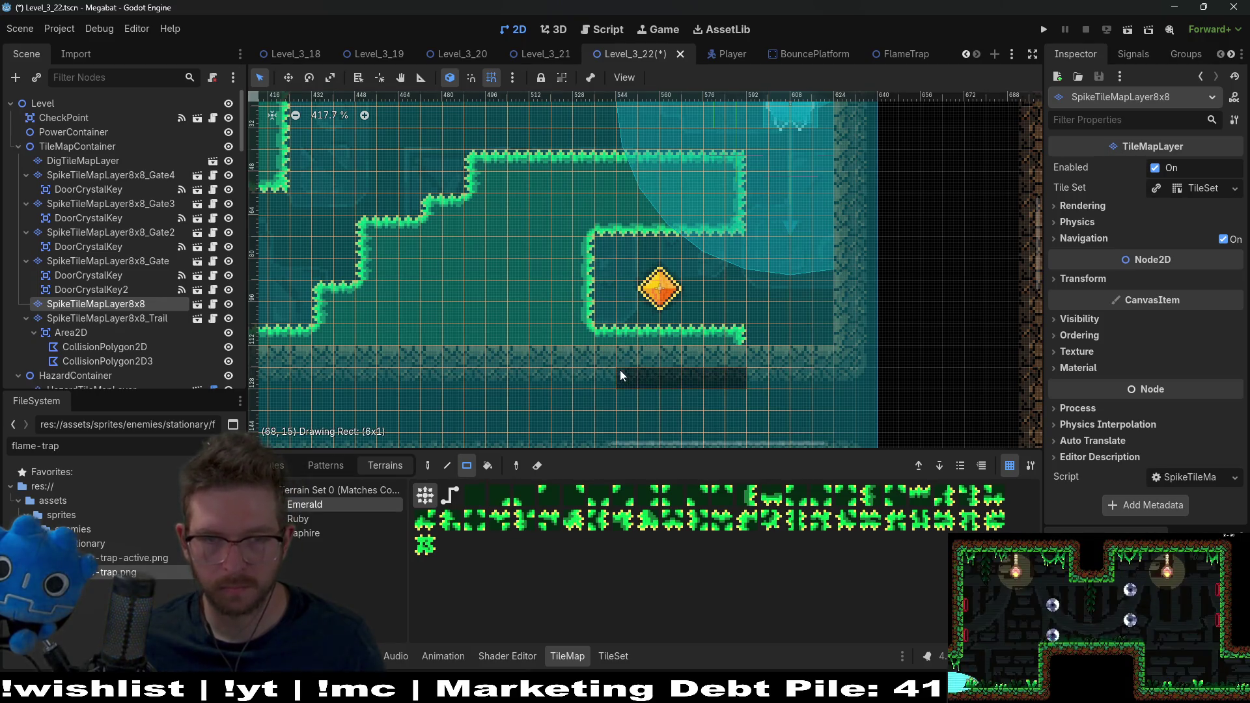
{"action": "mouse_move", "coordinate": [740, 232]}
{"action": "left_mouse_down"}
{"action": "mouse_move", "coordinate": [729, 292]}
{"action": "mouse_move", "coordinate": [589, 275]}
{"action": "left_mouse_up"}
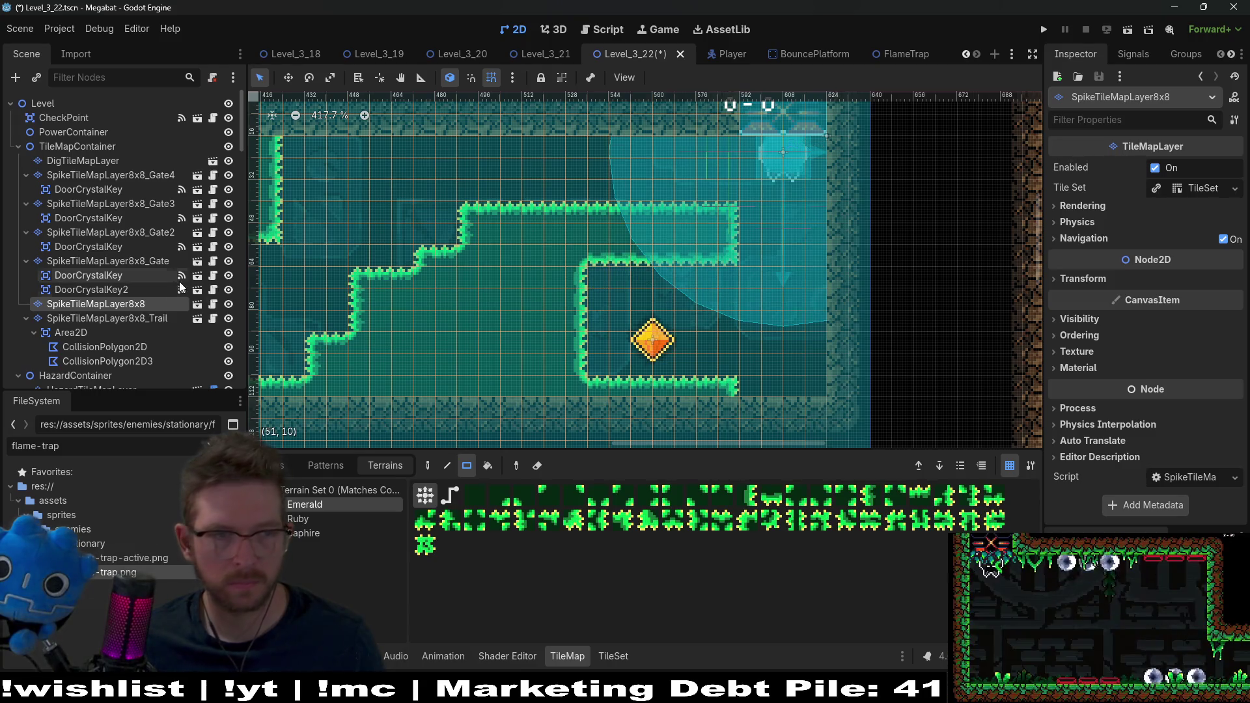
{"action": "scroll", "coordinate": [170, 283], "scroll_direction": "down", "scroll_amount": 2}
{"action": "scroll", "coordinate": [169, 282], "scroll_direction": "up", "scroll_amount": 2}
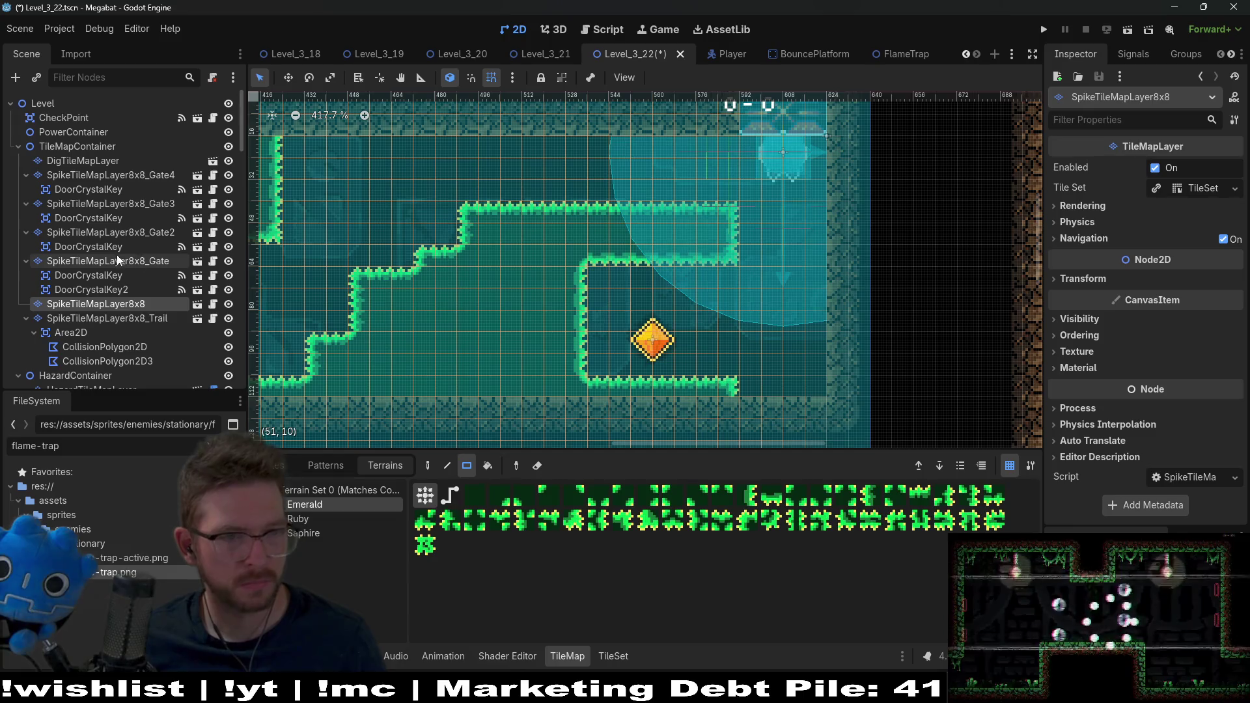
{"action": "left_click", "coordinate": [91, 217]}
{"action": "key", "text": "w"}
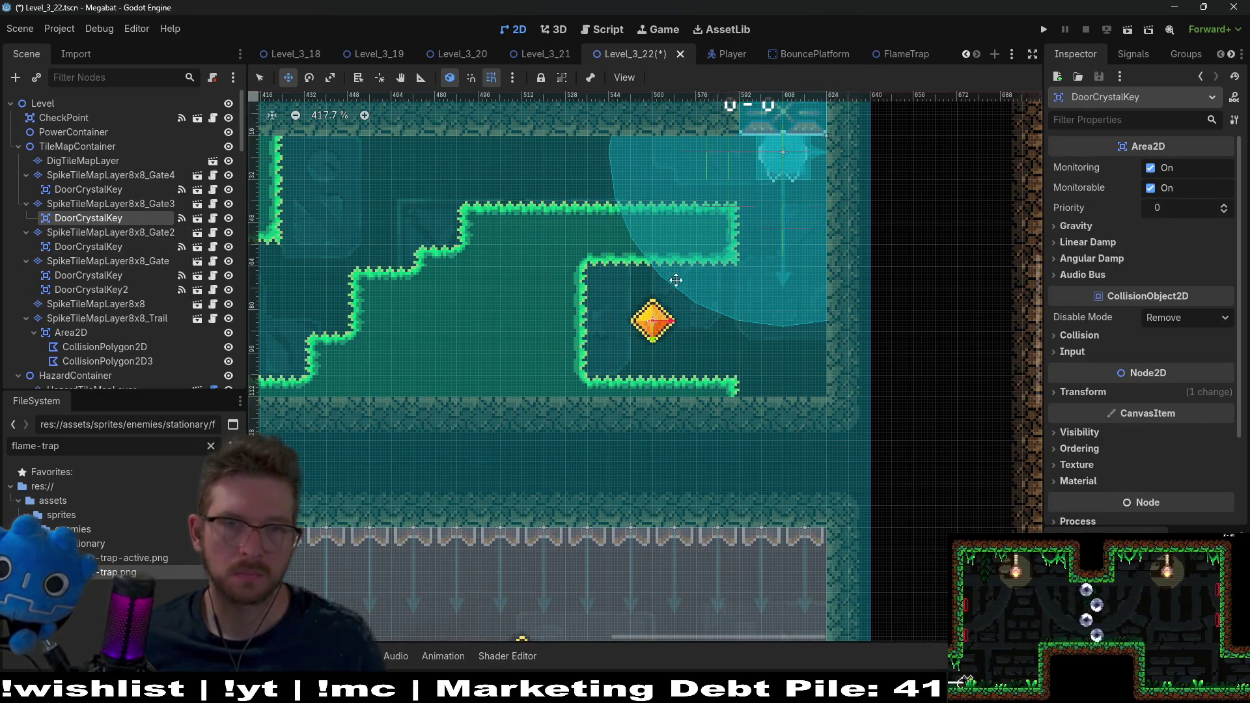
{"action": "scroll", "coordinate": [682, 276], "scroll_direction": "down", "scroll_amount": 2}
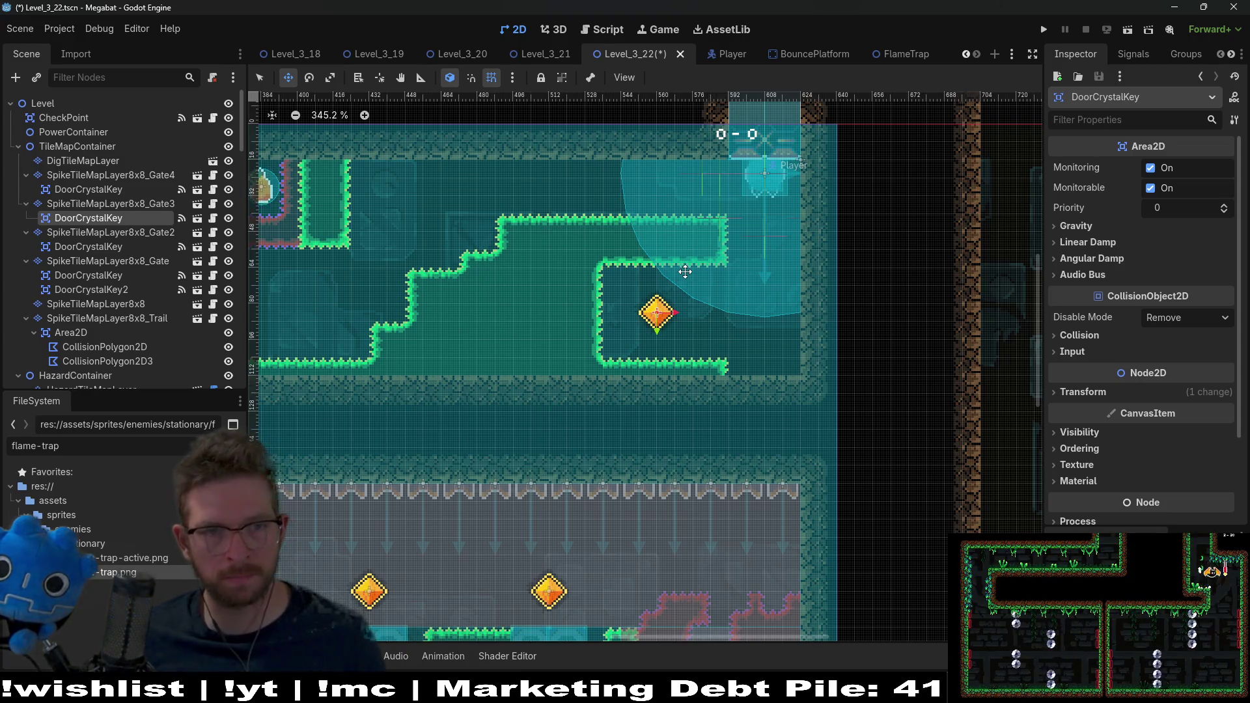
- Paint Ruby spikes along the ceiling and top-right corner on the Gate3 layer, then save
{"action": "left_click", "coordinate": [114, 203]}
{"action": "left_click", "coordinate": [300, 520]}
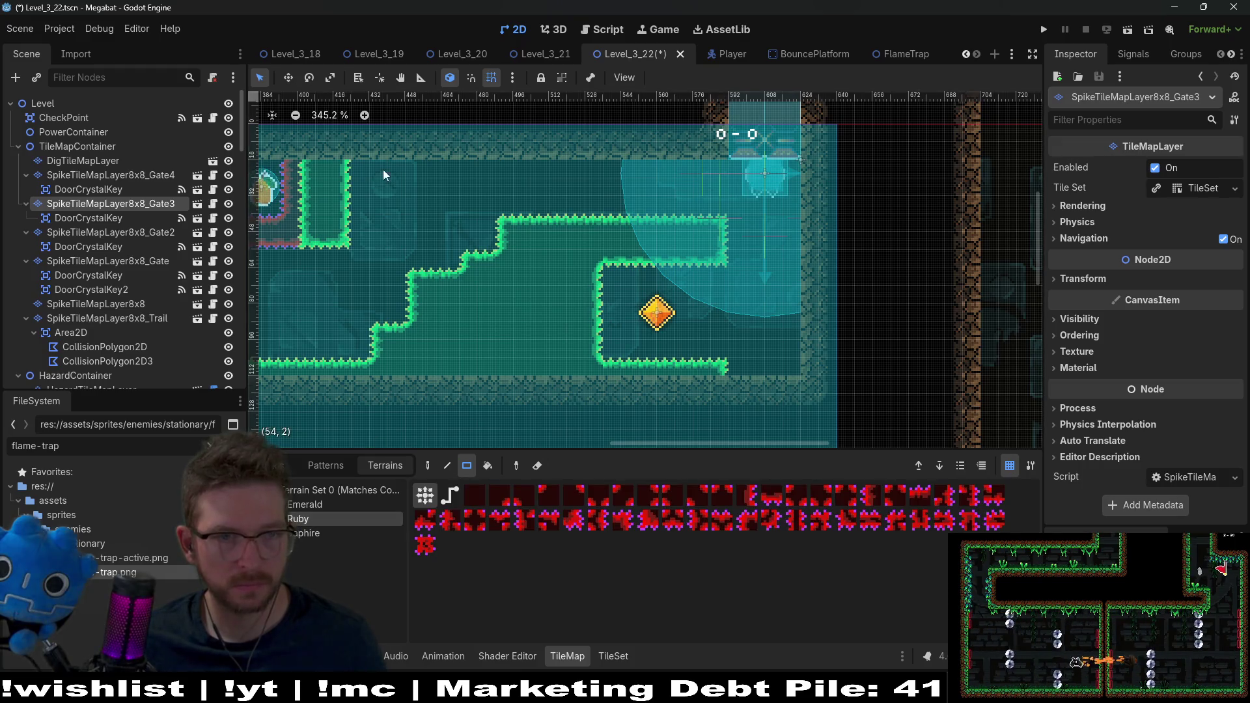
{"action": "mouse_move", "coordinate": [349, 160]}
{"action": "left_mouse_down"}
{"action": "mouse_move", "coordinate": [541, 241]}
{"action": "mouse_move", "coordinate": [583, 241]}
{"action": "left_mouse_up"}
{"action": "mouse_move", "coordinate": [570, 144]}
{"action": "left_mouse_down"}
{"action": "mouse_move", "coordinate": [674, 222]}
{"action": "mouse_move", "coordinate": [600, 241]}
{"action": "mouse_move", "coordinate": [449, 229]}
{"action": "left_mouse_up"}
{"action": "mouse_move", "coordinate": [606, 218]}
{"action": "left_mouse_down"}
{"action": "mouse_move", "coordinate": [645, 218]}
{"action": "mouse_move", "coordinate": [691, 253]}
{"action": "left_mouse_up"}
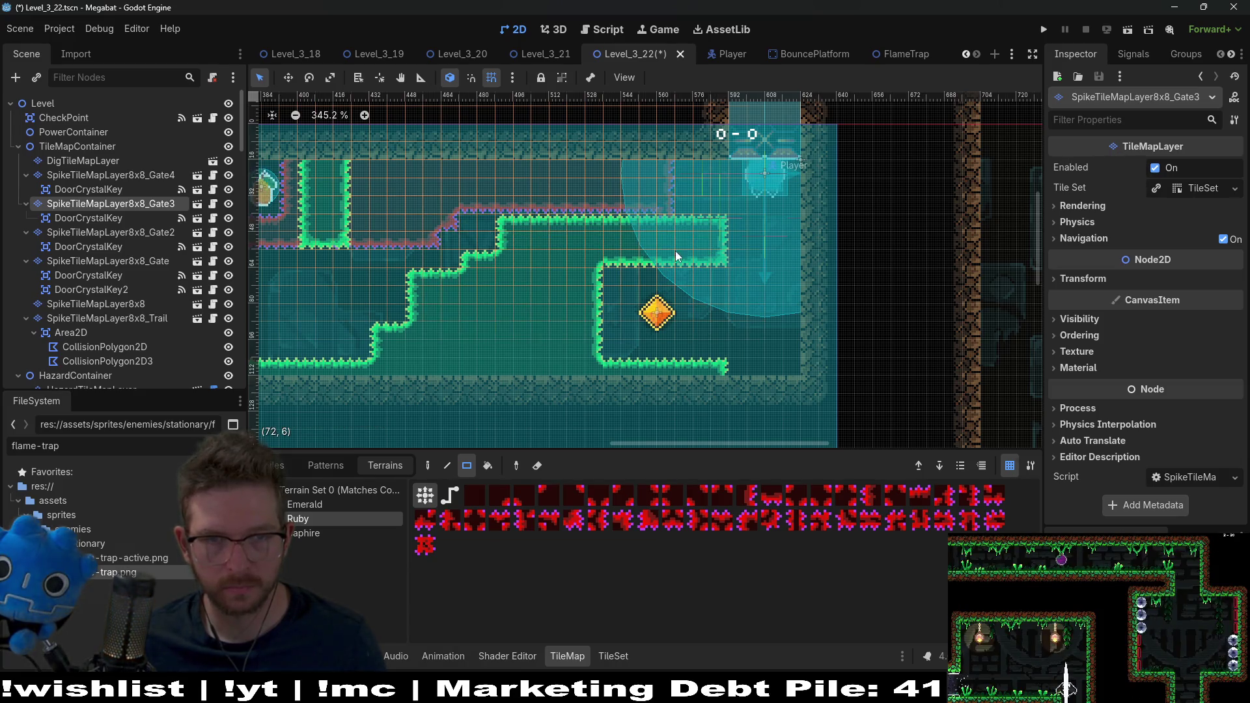
{"action": "left_click_drag", "start_coordinate": [578, 228], "coordinate": [677, 189]}
{"action": "key", "text": "ctrl+s"}
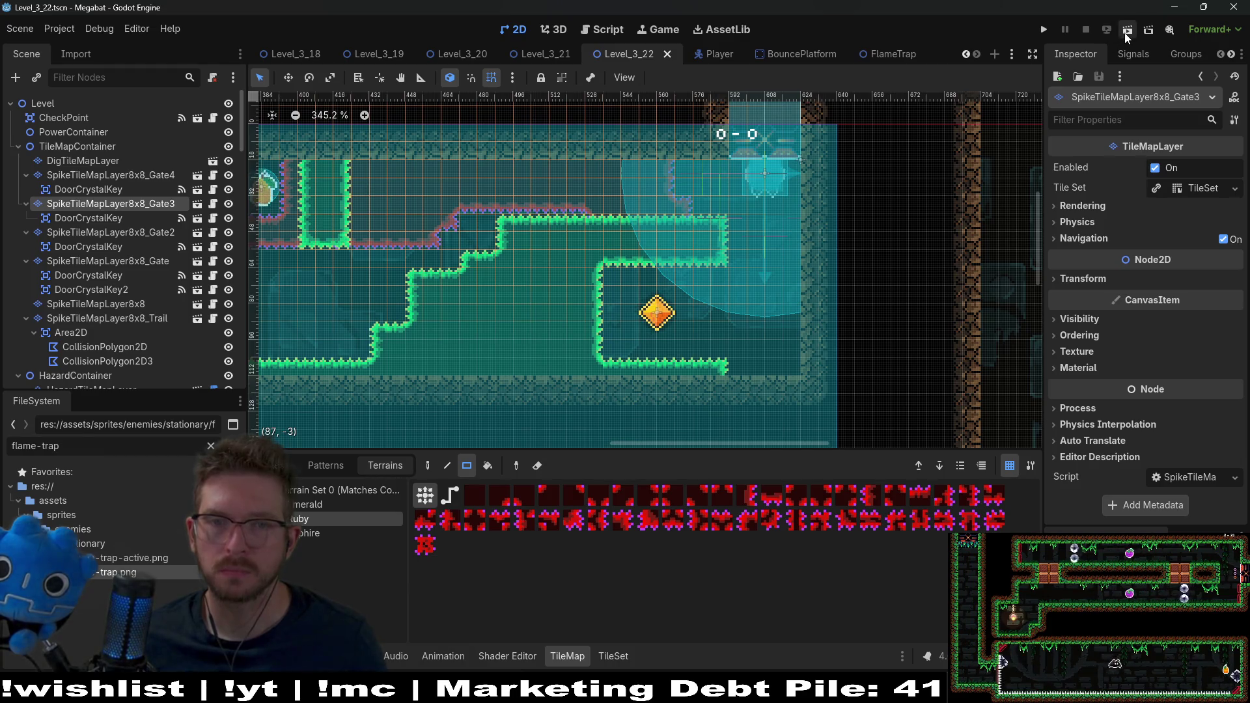
- Paint a strip of DESERT climbing vines on ClimbTileMapLayer near the top-right, then run the scene
{"action": "scroll", "coordinate": [144, 318], "scroll_direction": "down", "scroll_amount": 5}
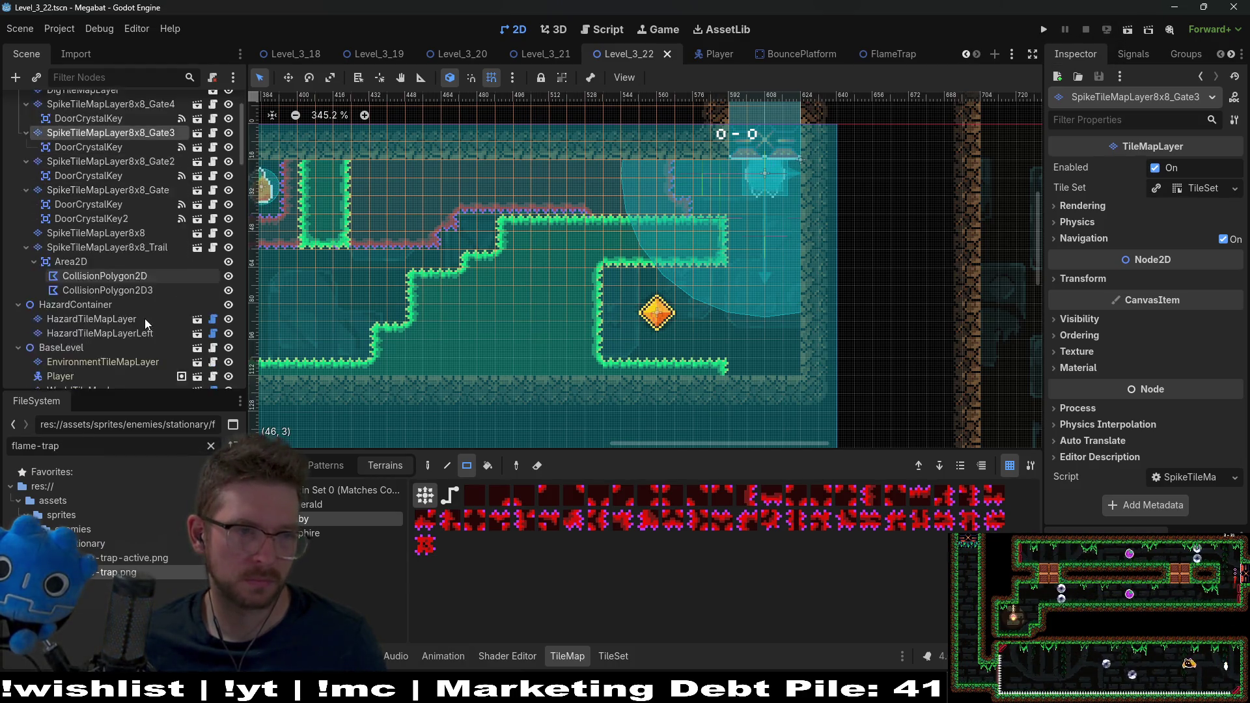
{"action": "left_click", "coordinate": [111, 332]}
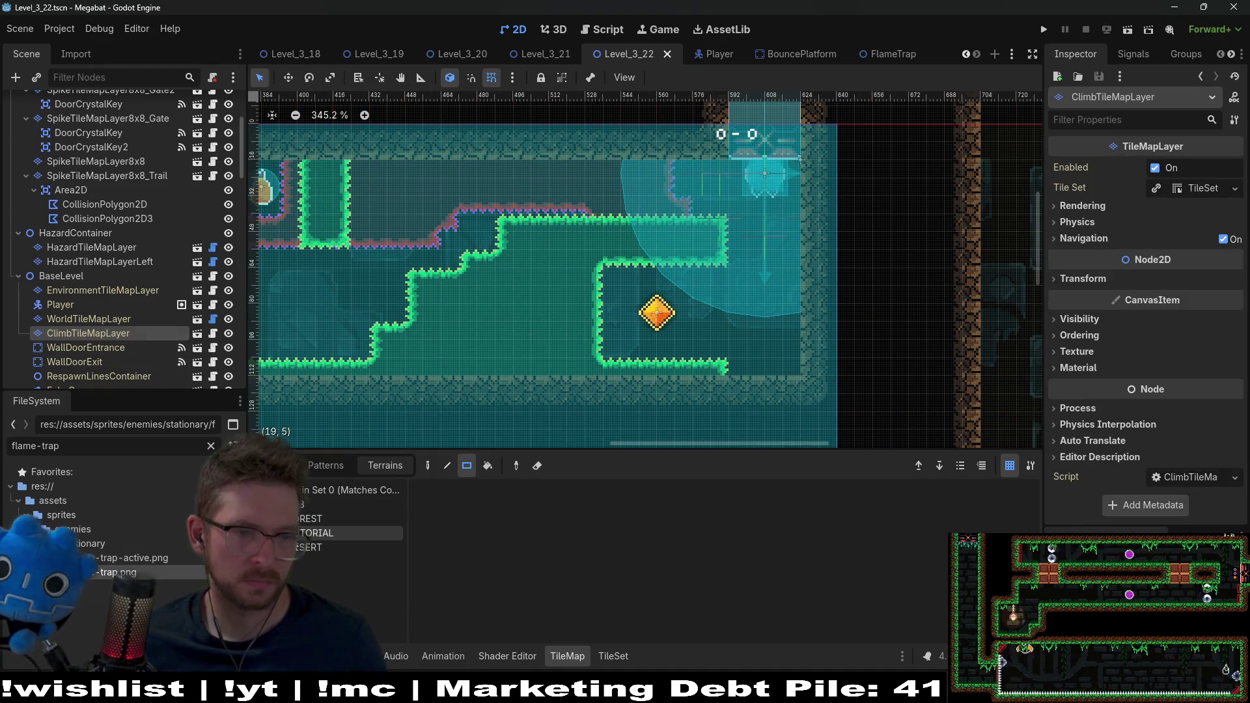
{"action": "left_click", "coordinate": [345, 547]}
{"action": "left_click_drag", "start_coordinate": [728, 158], "coordinate": [806, 169]}
{"action": "left_click", "coordinate": [1127, 29]}
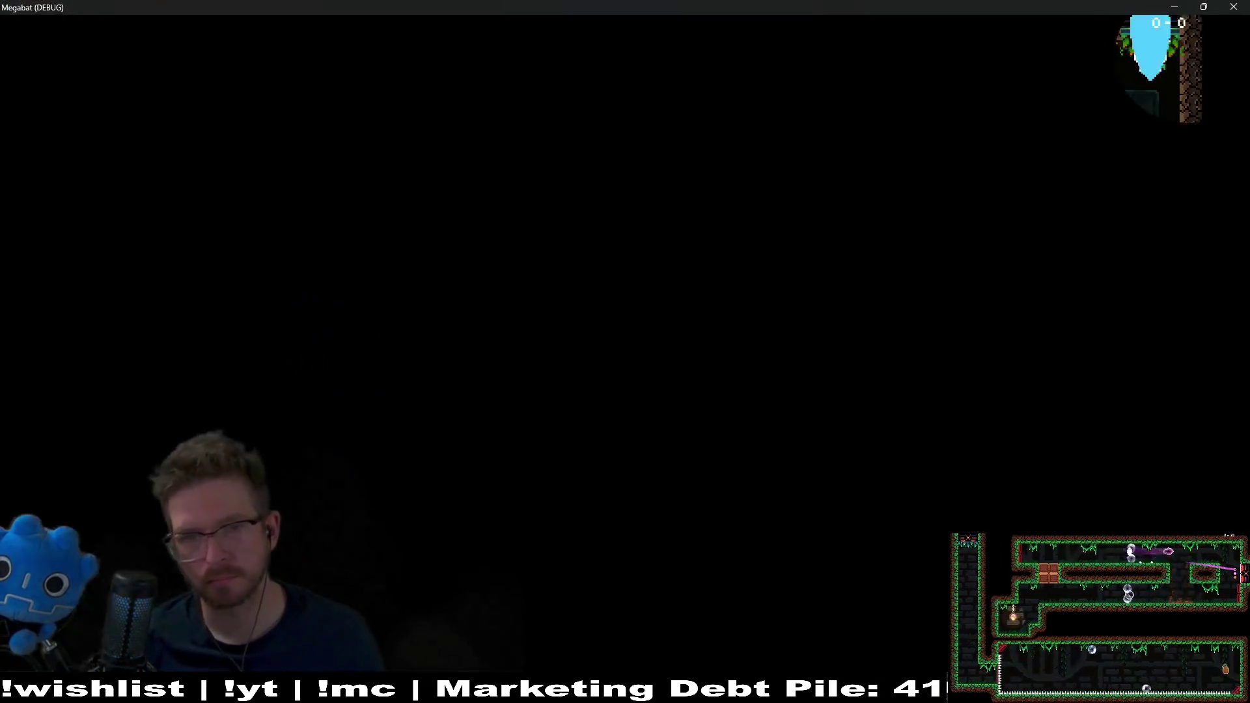
- Fly the bat along the ceiling to collect the first gem and the strawberry
{"action": "key", "text": "Up"}
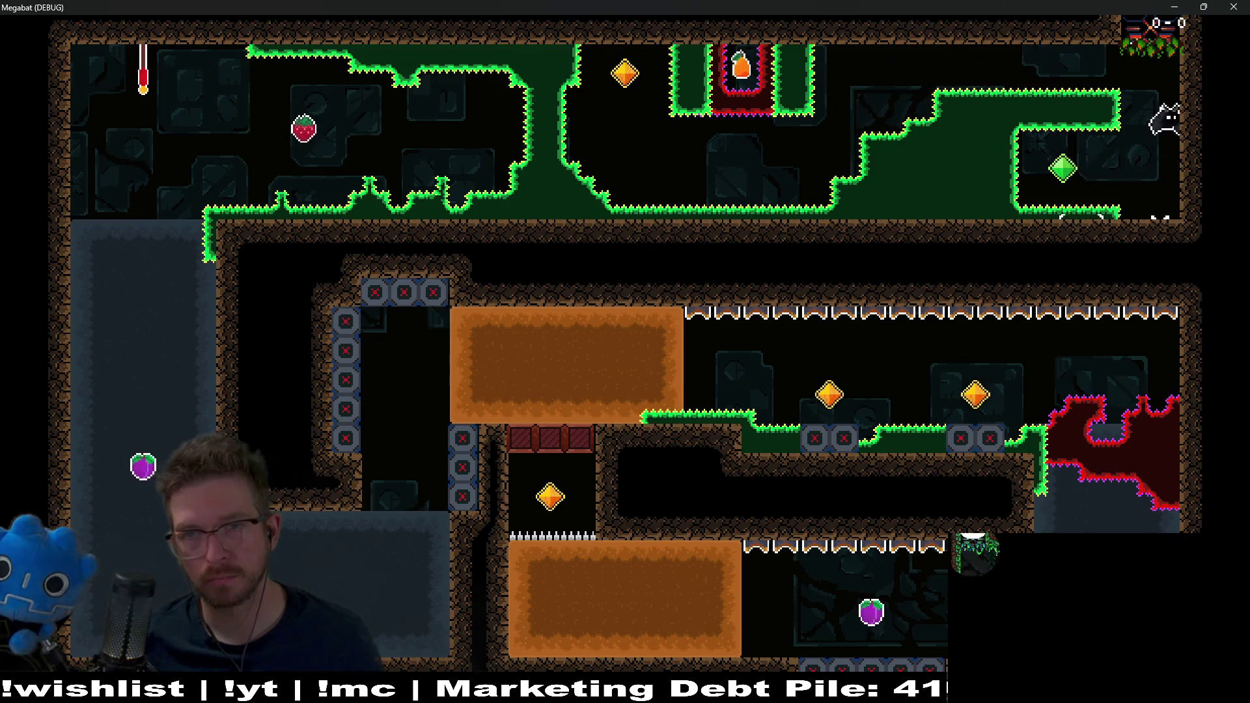
{"action": "key", "text": "Left"}
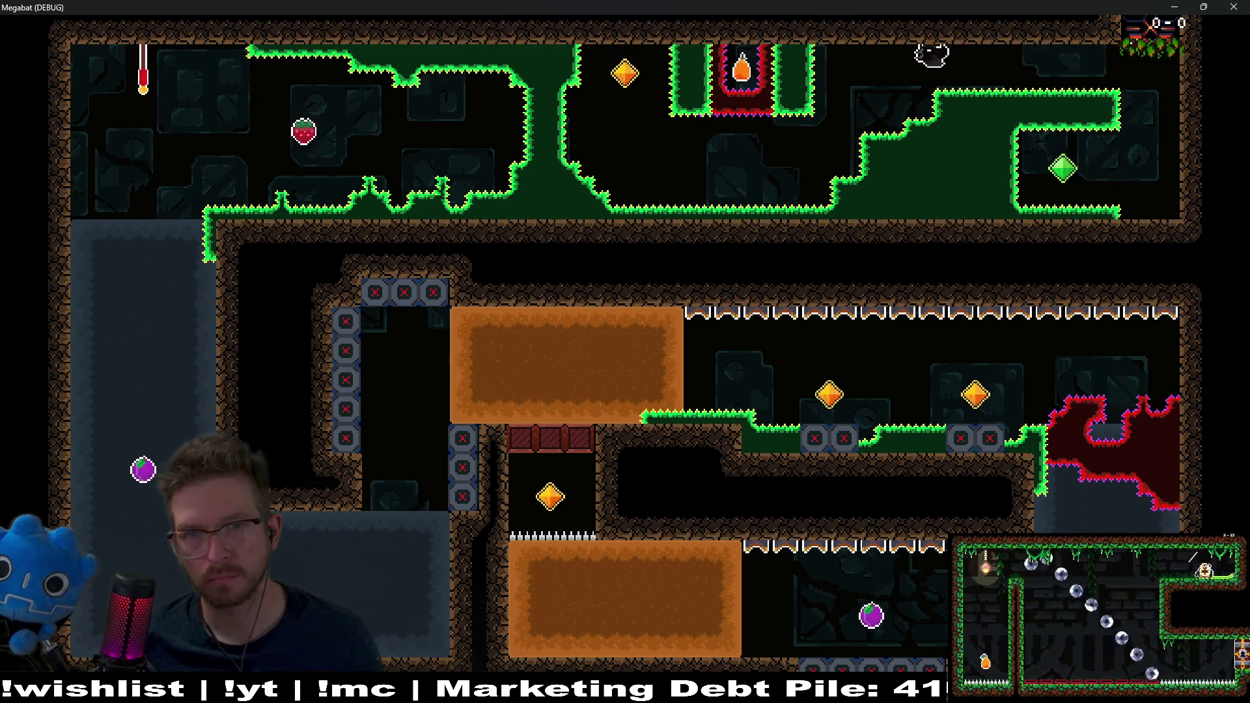
{"action": "key", "text": "Down"}
{"action": "key", "text": "Left"}
{"action": "key", "text": "Up"}
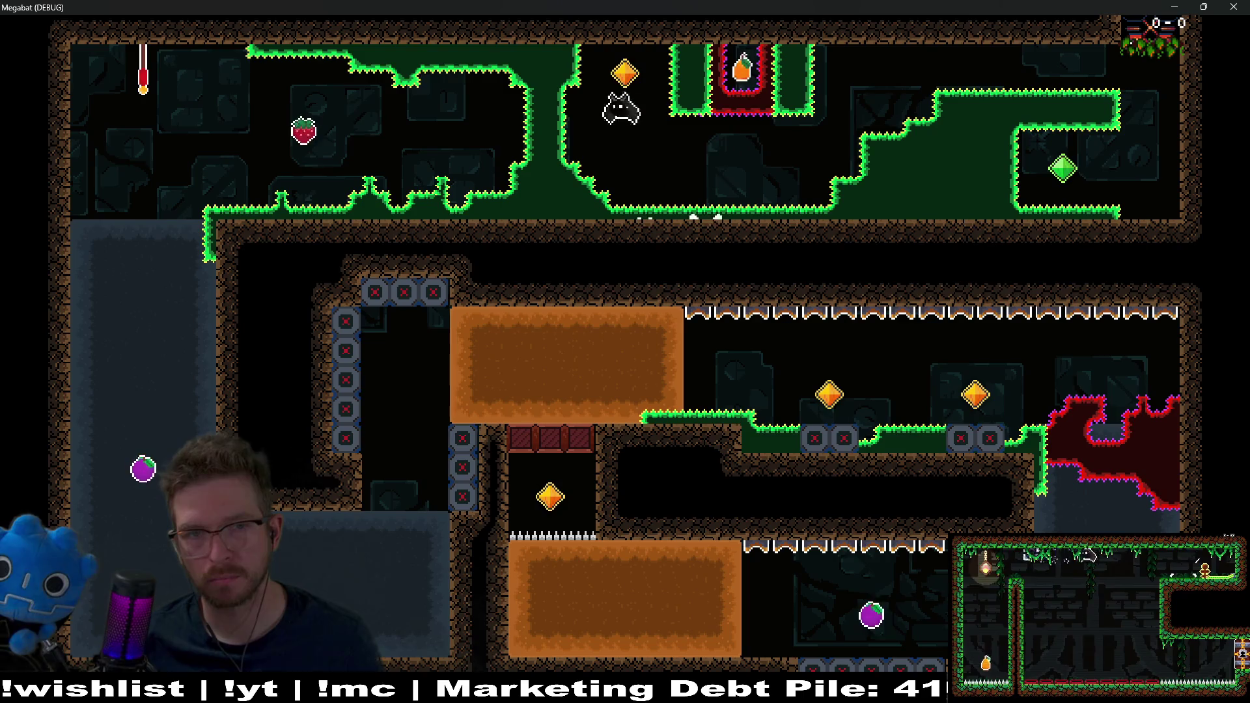
{"action": "key", "text": "Right"}
{"action": "key", "text": "Up"}
{"action": "key", "text": "Down"}
{"action": "key", "text": "Left"}
{"action": "key", "text": "Right"}
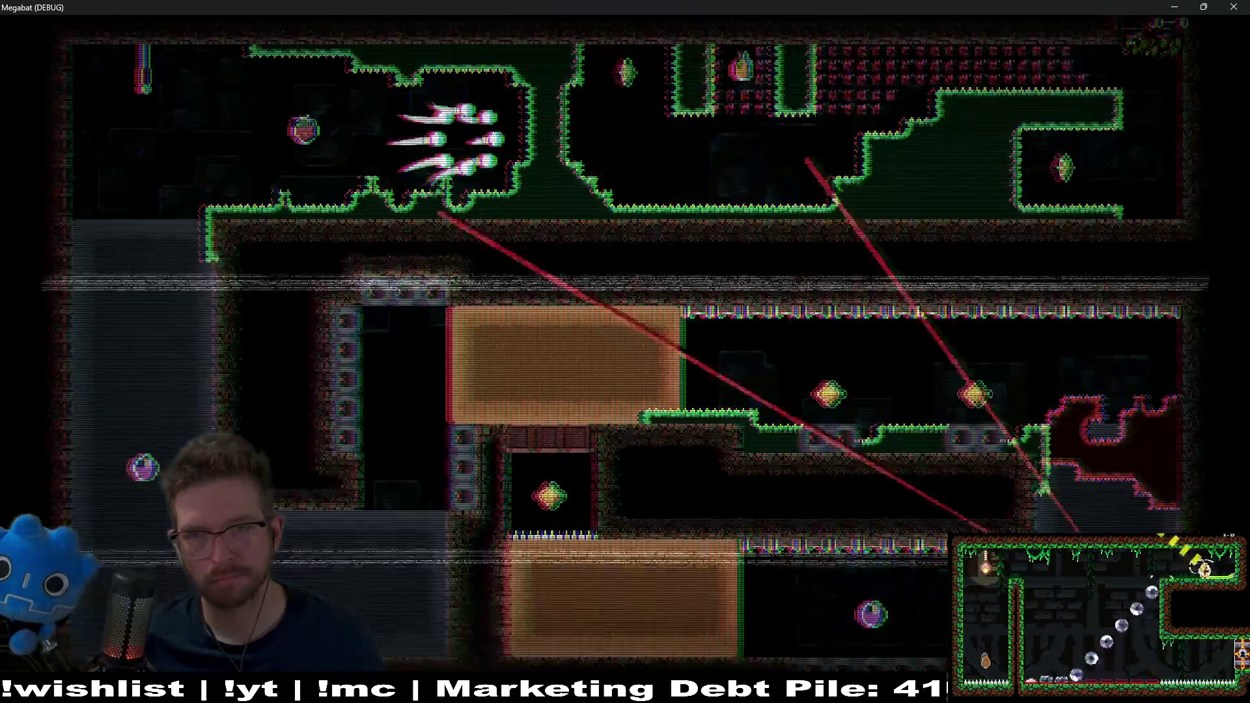
- Collect the gold gem and orange item, fly into the spiky wall, then close the game
{"action": "key", "text": "Down"}
{"action": "key", "text": "Left"}
{"action": "key", "text": "Right"}
{"action": "key", "text": "Up"}
{"action": "key", "text": "Left"}
{"action": "key", "text": "Down"}
{"action": "key", "text": "Left"}
{"action": "key", "text": "Up"}
{"action": "key", "text": "Down"}
{"action": "key", "text": "Right"}
{"action": "key", "text": "Up"}
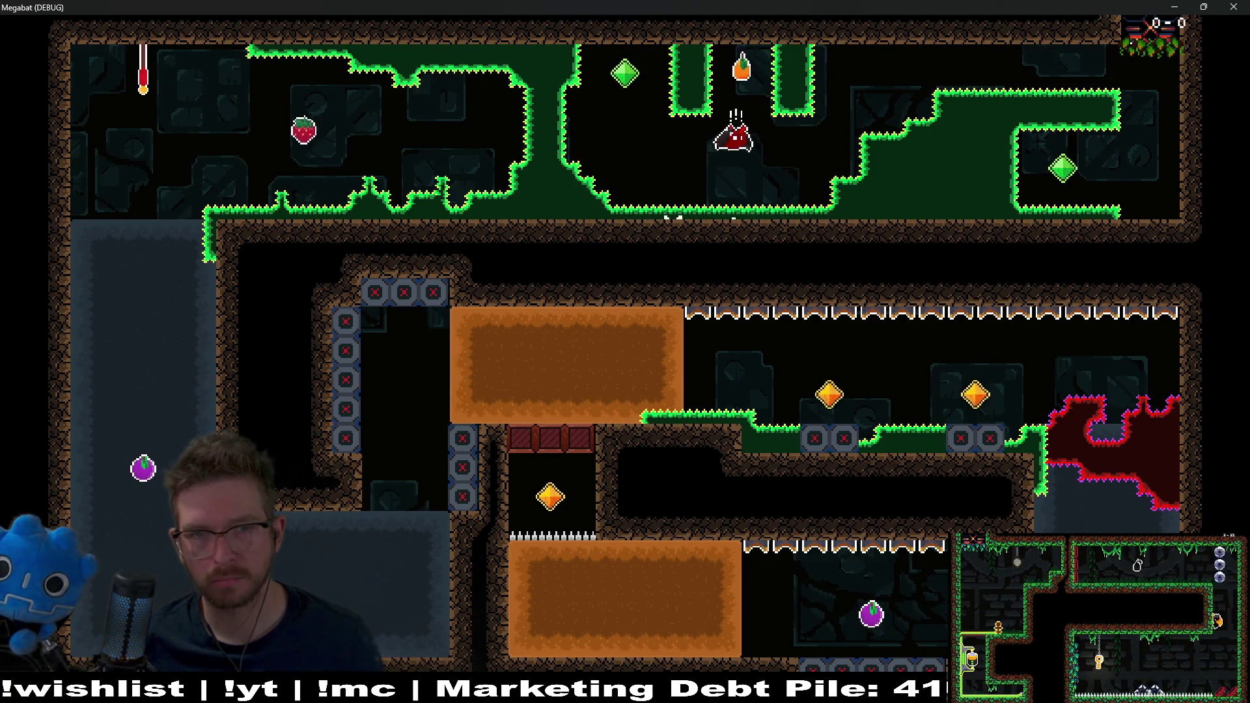
{"action": "key", "text": "Right"}
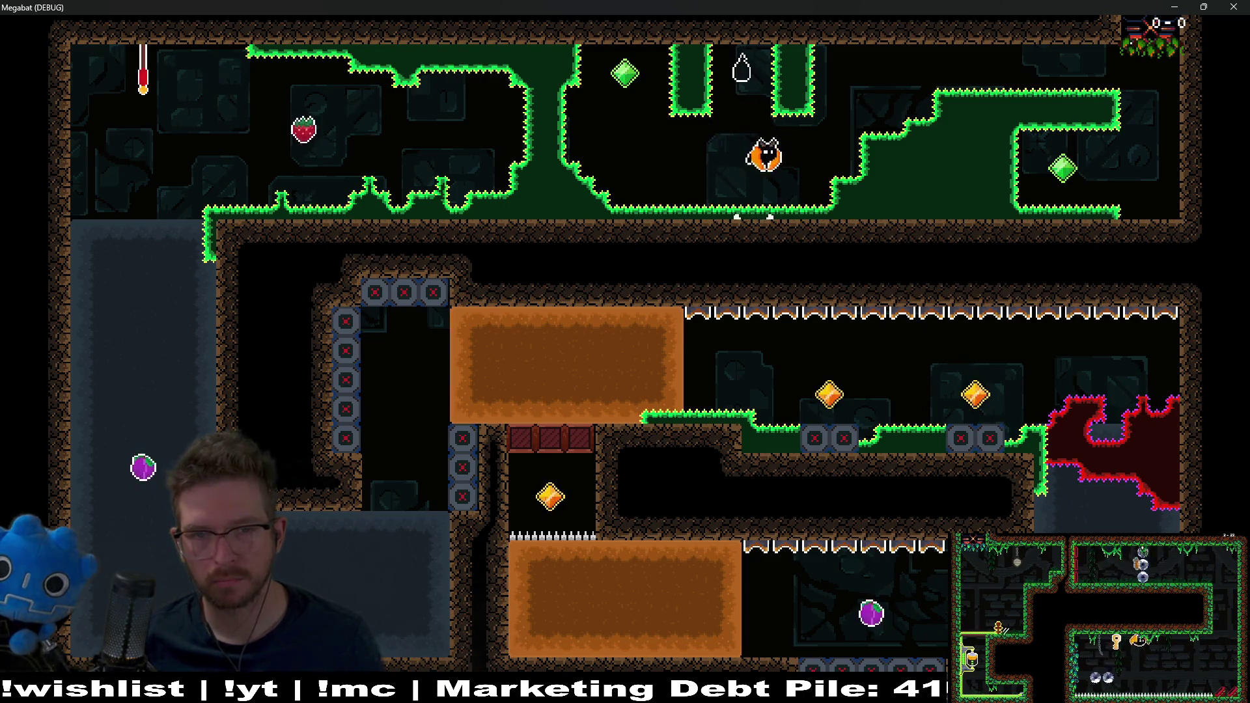
{"action": "key", "text": "Up"}
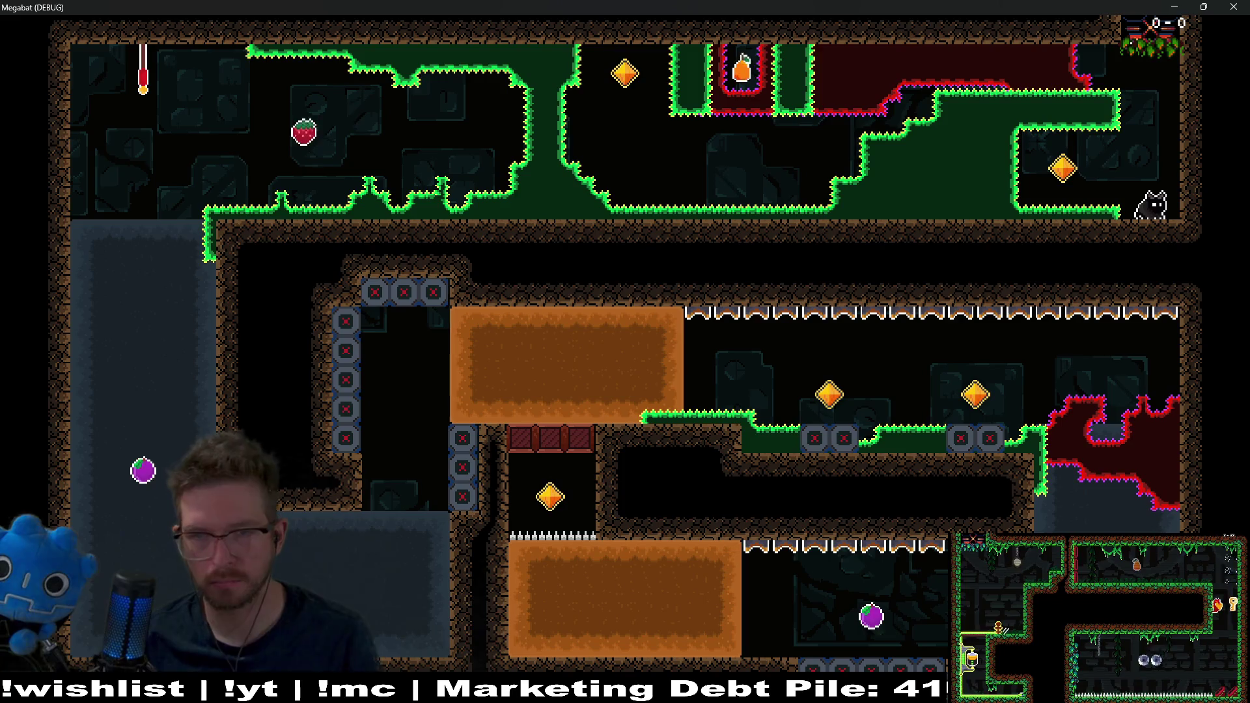
{"action": "key", "text": "Left"}
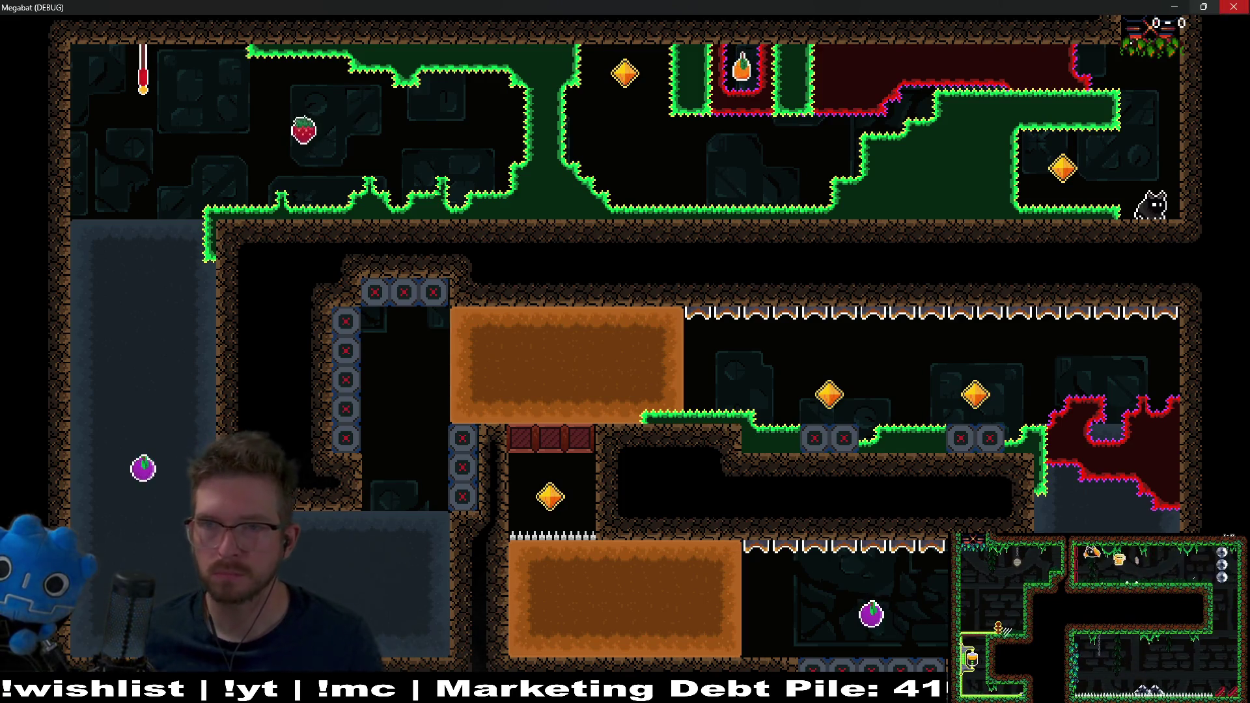
{"action": "left_click", "coordinate": [1233, 6]}
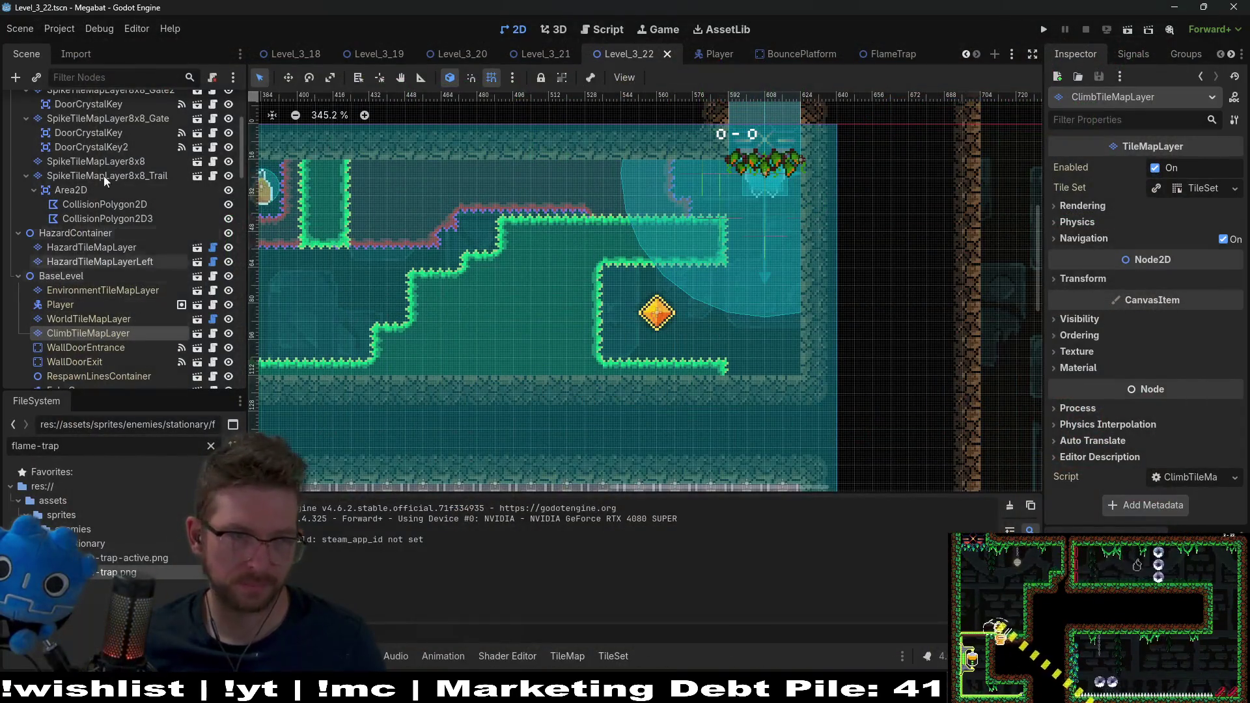
- Paint Emerald spikes along the lower ledge and flatten the floor, including a 12x3 strip
{"action": "scroll", "coordinate": [115, 172], "scroll_direction": "up", "scroll_amount": 5}
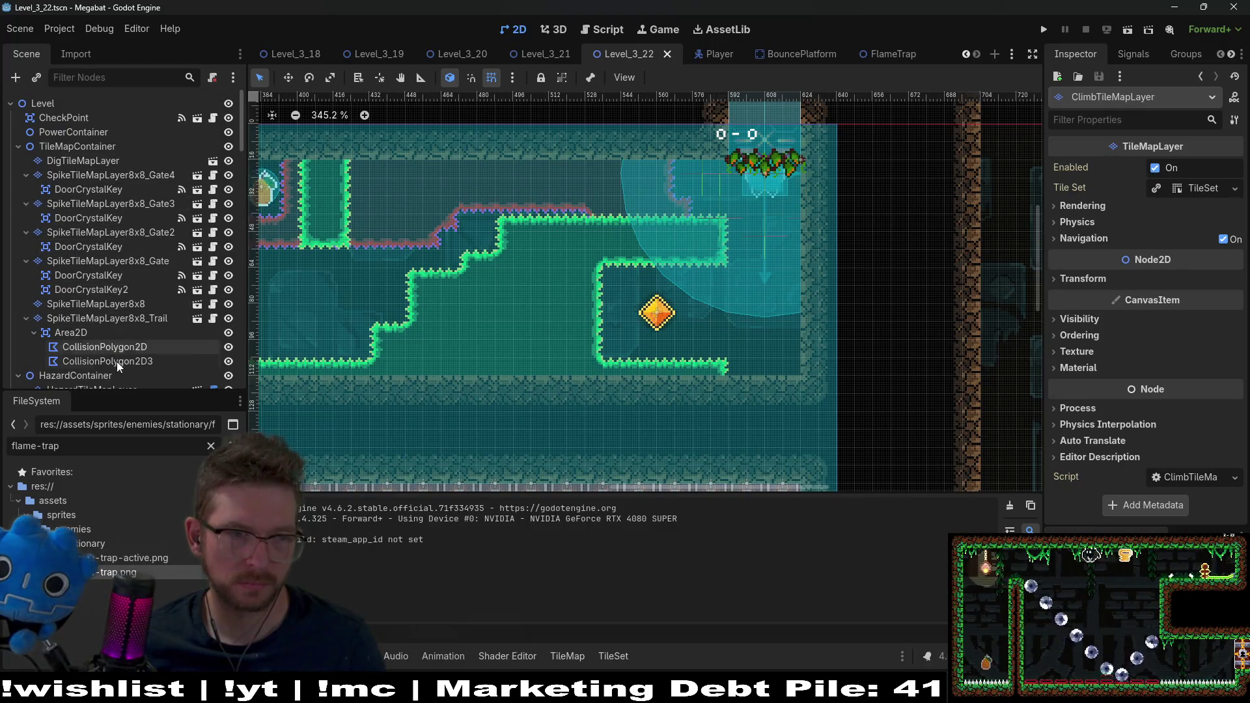
{"action": "scroll", "coordinate": [114, 361], "scroll_direction": "down", "scroll_amount": 2}
{"action": "left_click", "coordinate": [89, 272]}
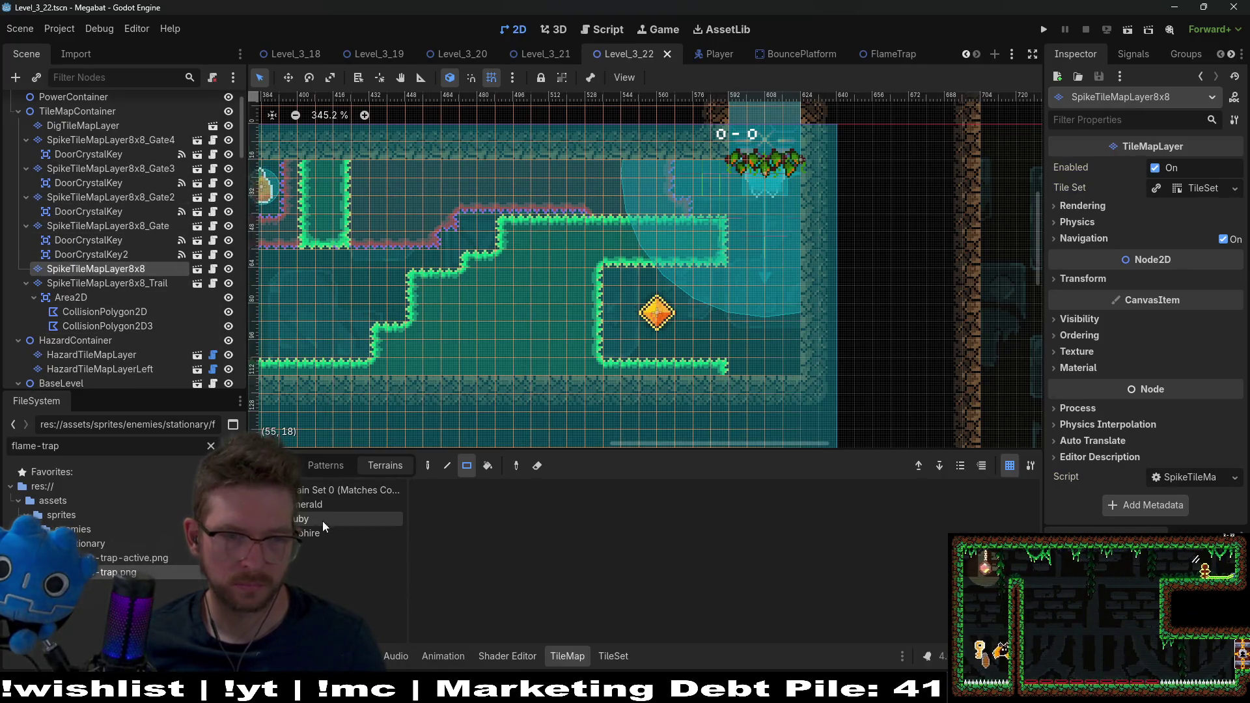
{"action": "left_click", "coordinate": [321, 505]}
{"action": "mouse_move", "coordinate": [702, 367]}
{"action": "left_mouse_down"}
{"action": "mouse_move", "coordinate": [783, 395]}
{"action": "mouse_move", "coordinate": [775, 403]}
{"action": "mouse_move", "coordinate": [825, 369]}
{"action": "mouse_move", "coordinate": [818, 383]}
{"action": "left_mouse_up"}
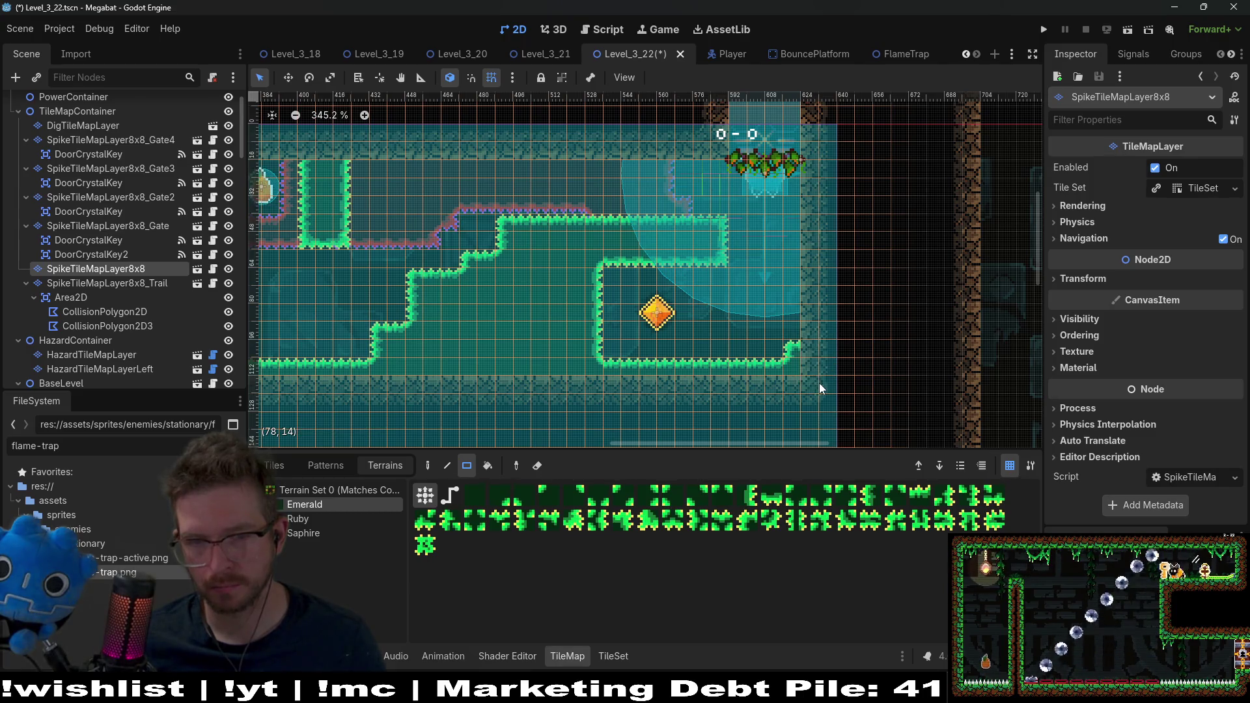
{"action": "left_click_drag", "start_coordinate": [593, 328], "coordinate": [395, 293]}
{"action": "left_click_drag", "start_coordinate": [596, 289], "coordinate": [459, 280]}
{"action": "left_click_drag", "start_coordinate": [619, 355], "coordinate": [364, 334]}
{"action": "left_click_drag", "start_coordinate": [494, 311], "coordinate": [642, 326]}
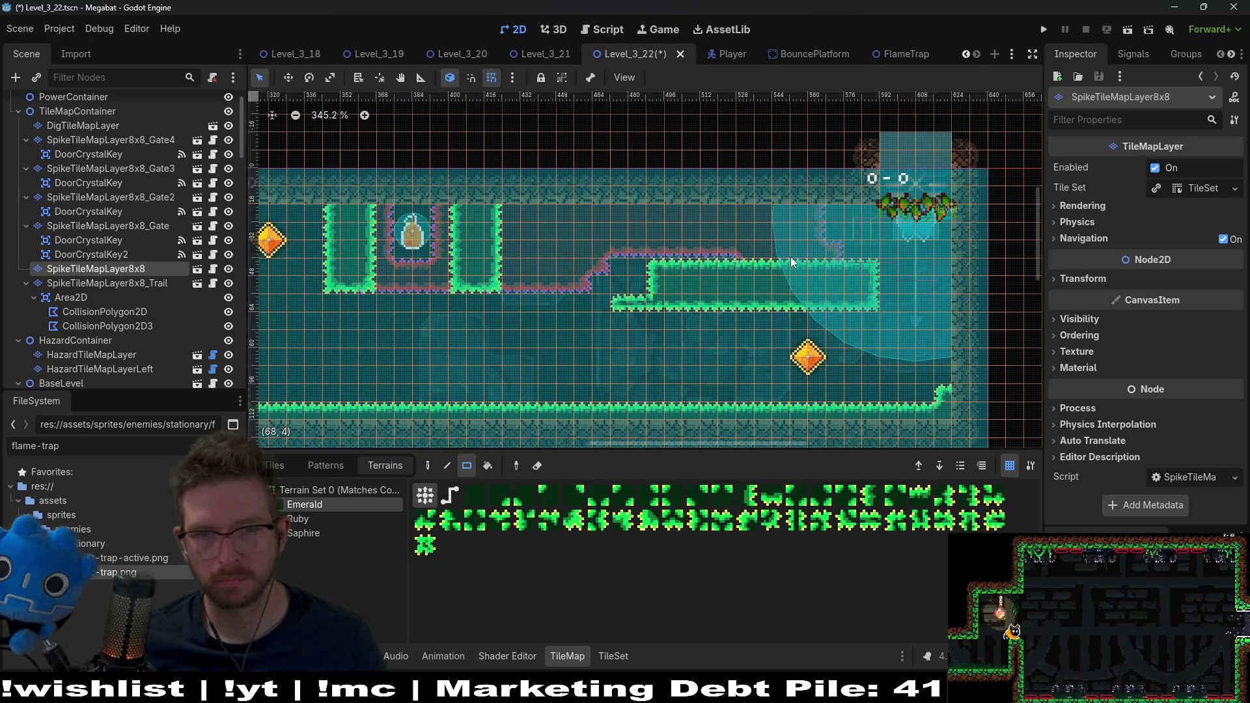
- Reshape the upper Emerald block into a walled column with a filled channel and corner tile
{"action": "mouse_move", "coordinate": [833, 259]}
{"action": "left_mouse_down"}
{"action": "mouse_move", "coordinate": [717, 194]}
{"action": "mouse_move", "coordinate": [671, 194]}
{"action": "left_mouse_up"}
{"action": "scroll", "coordinate": [678, 249], "scroll_direction": "down", "scroll_amount": 2}
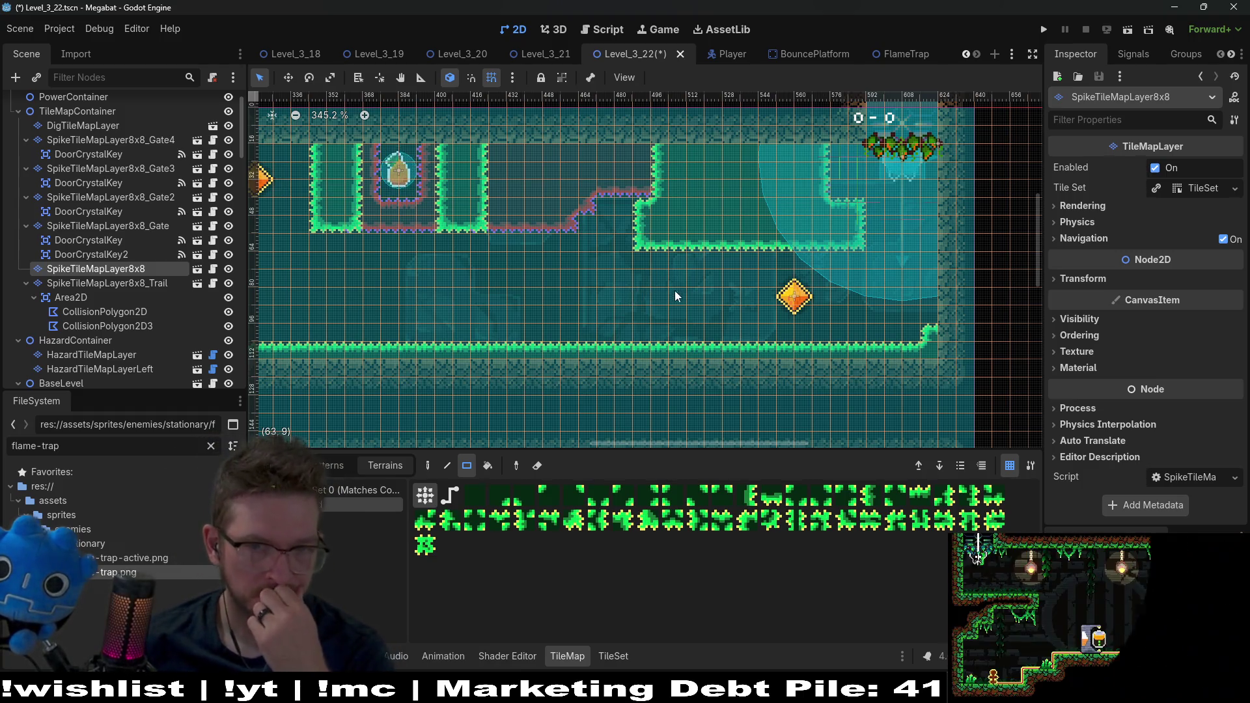
{"action": "mouse_move", "coordinate": [642, 253]}
{"action": "left_mouse_down"}
{"action": "mouse_move", "coordinate": [678, 335]}
{"action": "mouse_move", "coordinate": [700, 329]}
{"action": "left_mouse_up"}
{"action": "left_click_drag", "start_coordinate": [755, 249], "coordinate": [734, 225]}
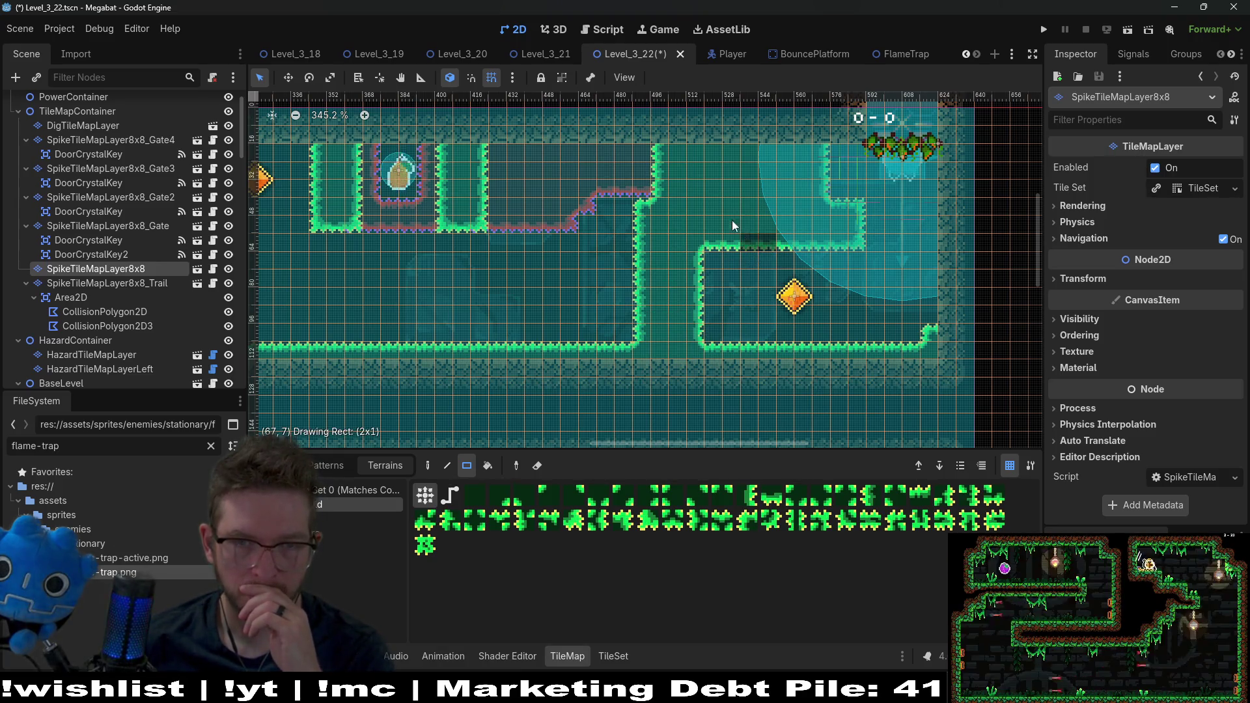
{"action": "left_click_drag", "start_coordinate": [715, 143], "coordinate": [720, 150]}
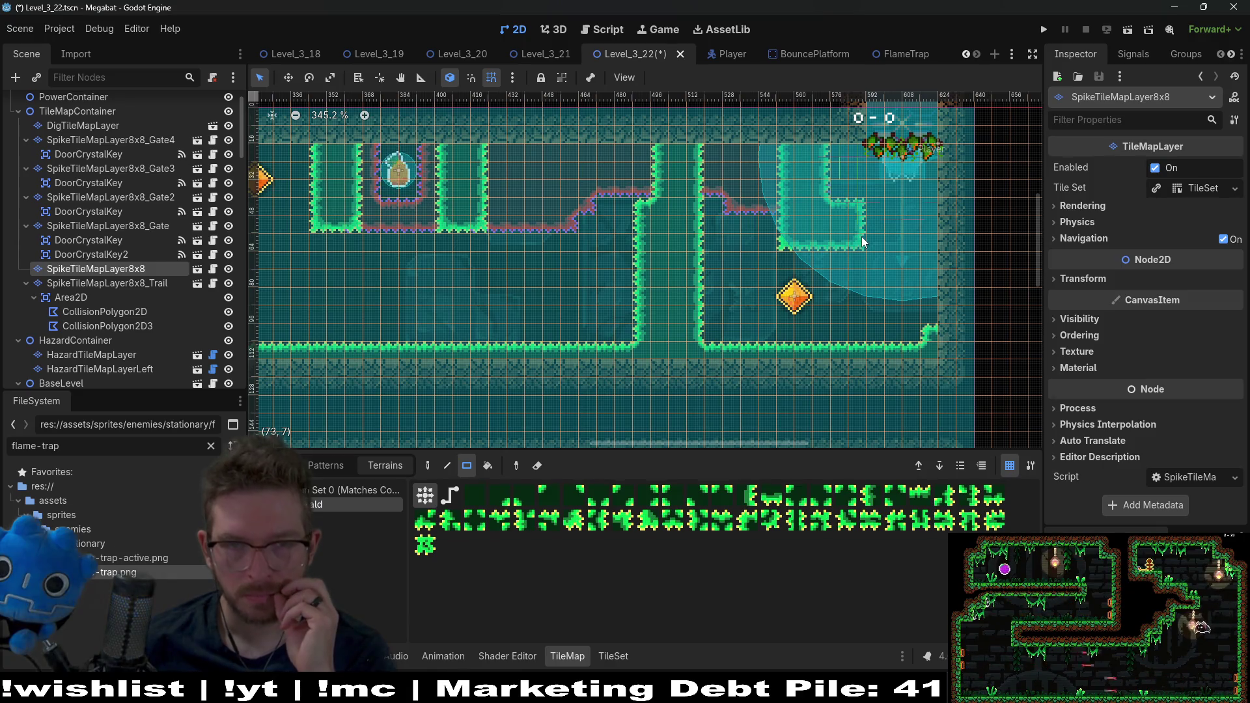
{"action": "left_click_drag", "start_coordinate": [705, 224], "coordinate": [631, 156]}
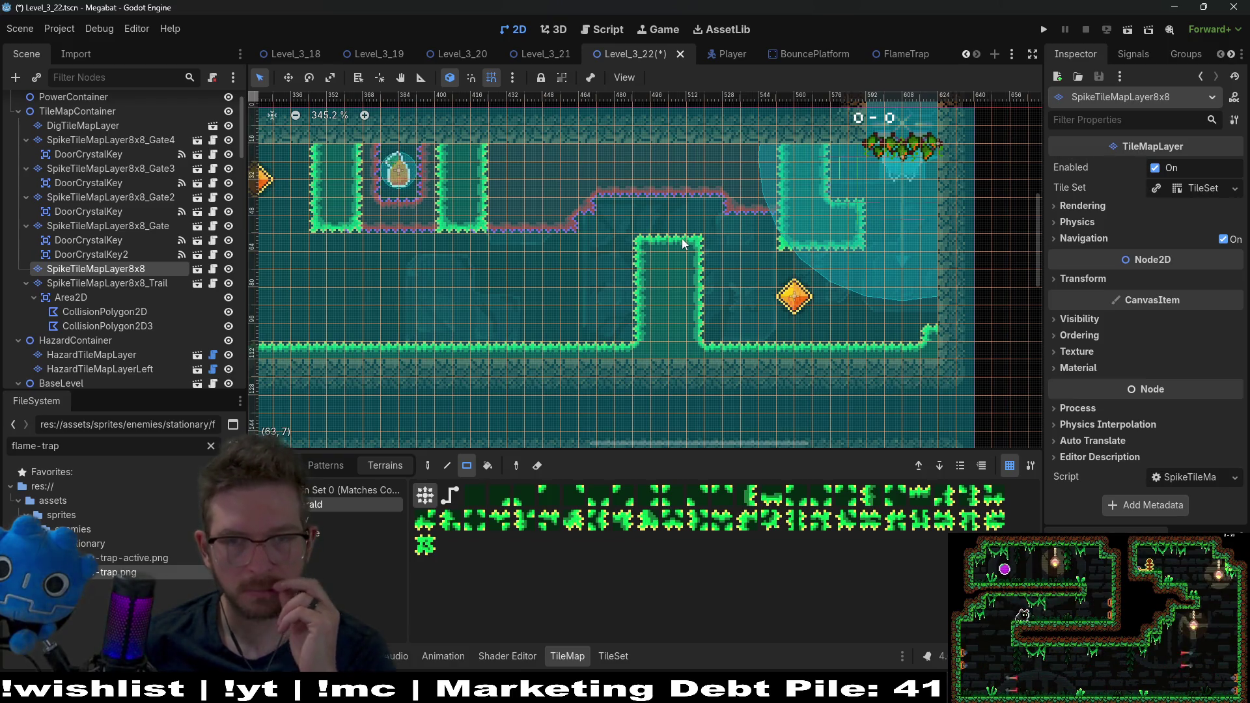
{"action": "left_click", "coordinate": [641, 246]}
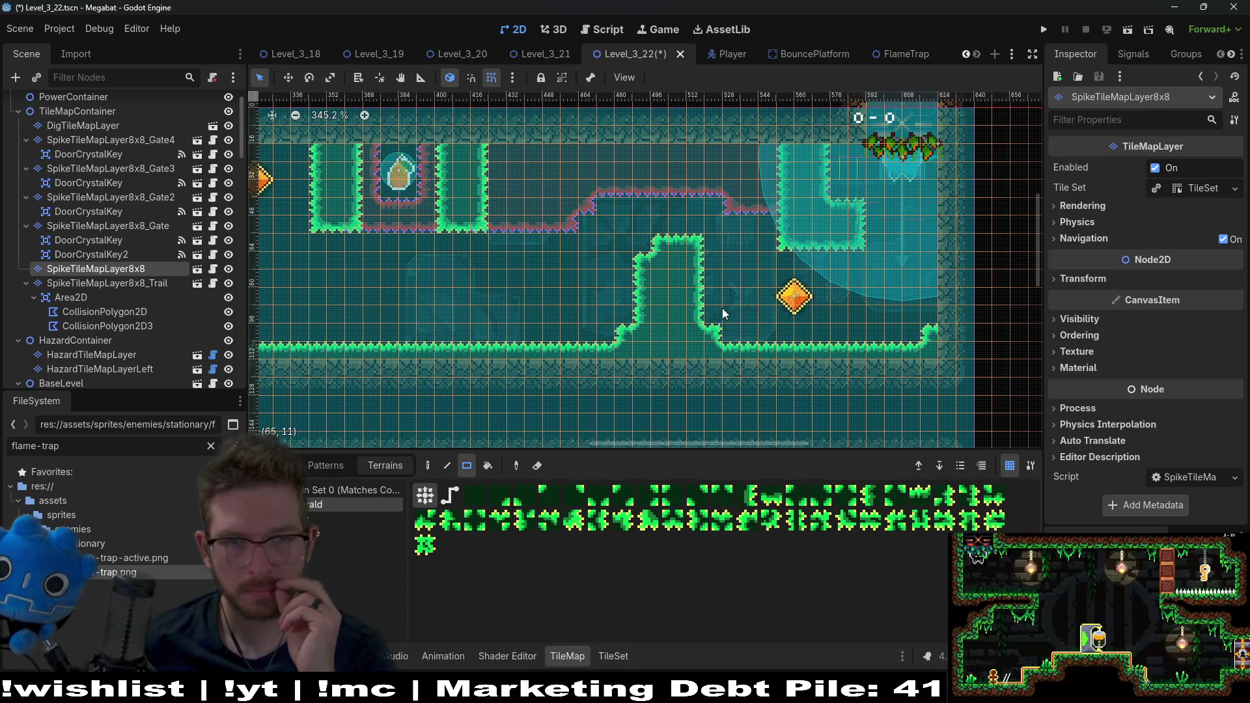
{"action": "left_click", "coordinate": [159, 168]}
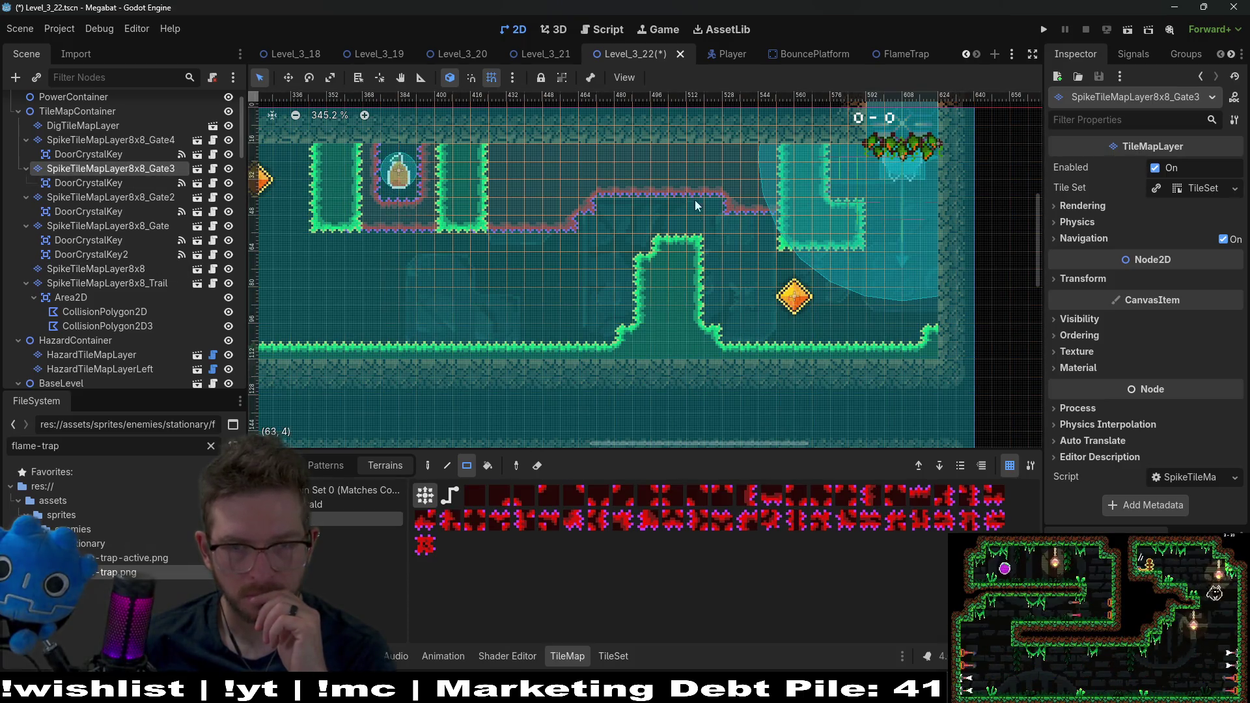
- Repaint Ruby blocks on the Gate3 layer, cutting the lower-left arm and adding a step down
{"action": "left_click_drag", "start_coordinate": [766, 247], "coordinate": [765, 248]}
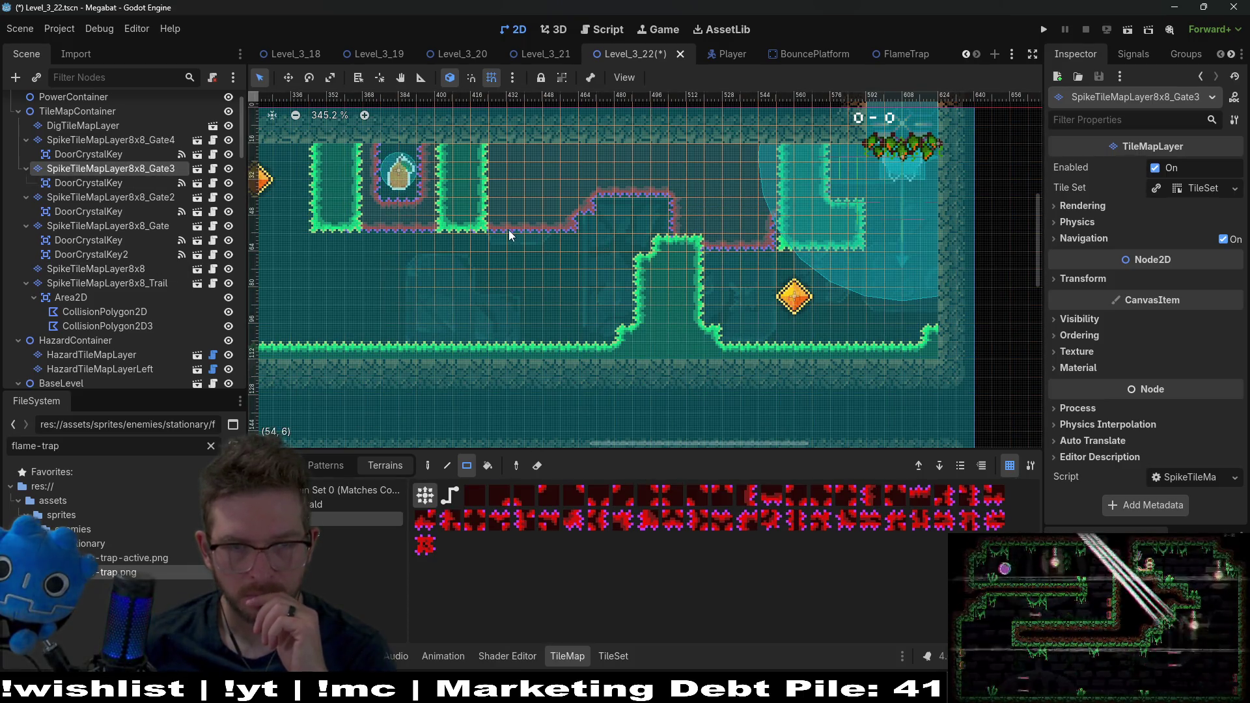
{"action": "left_click_drag", "start_coordinate": [547, 254], "coordinate": [609, 266]}
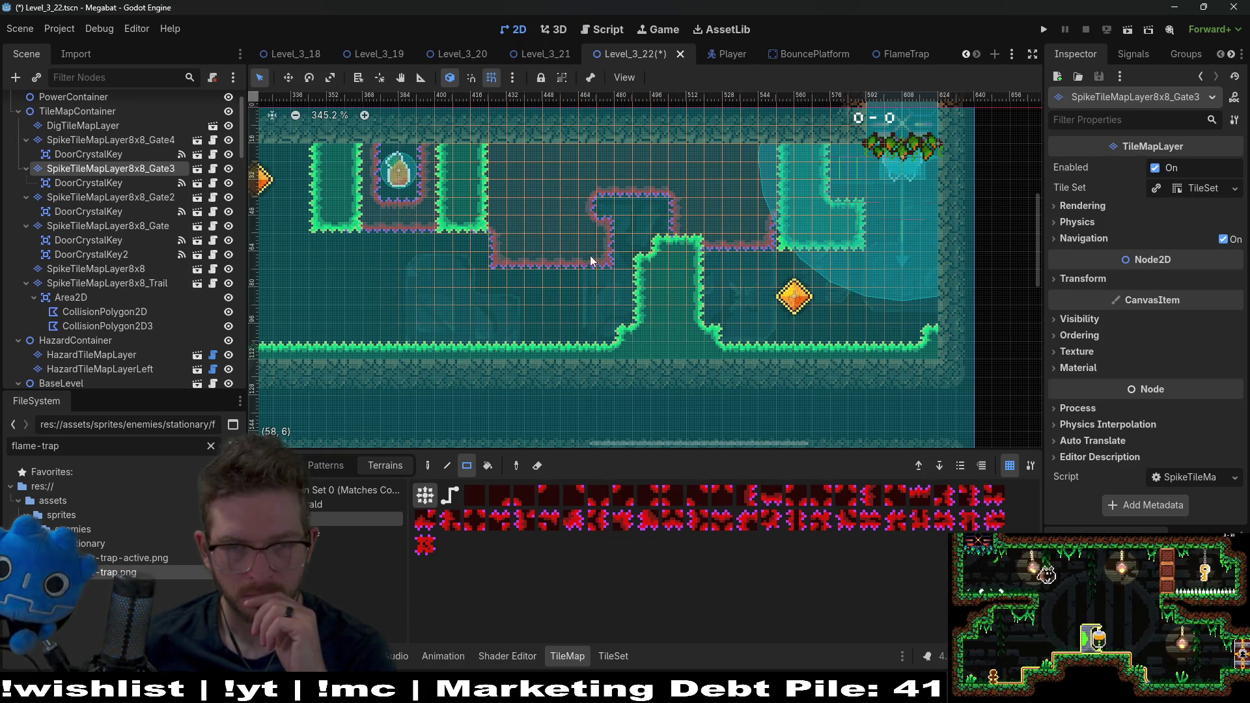
{"action": "left_click_drag", "start_coordinate": [502, 229], "coordinate": [579, 271]}
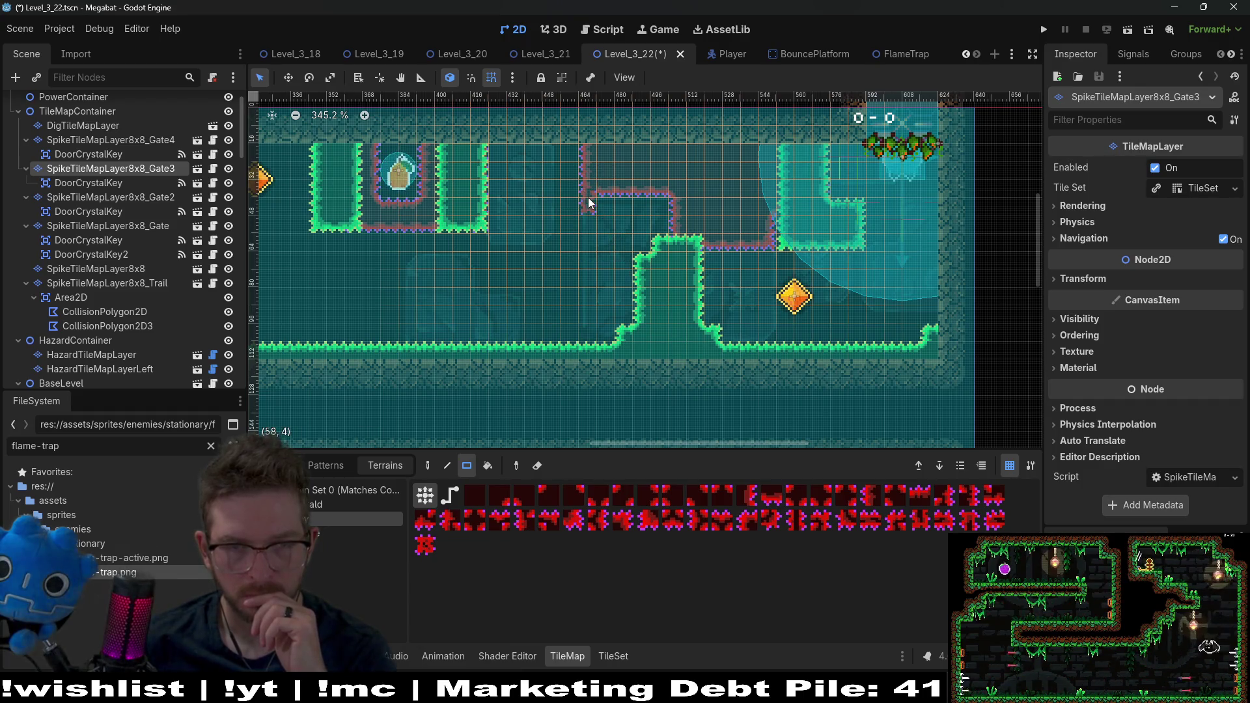
{"action": "left_click_drag", "start_coordinate": [665, 200], "coordinate": [643, 205]}
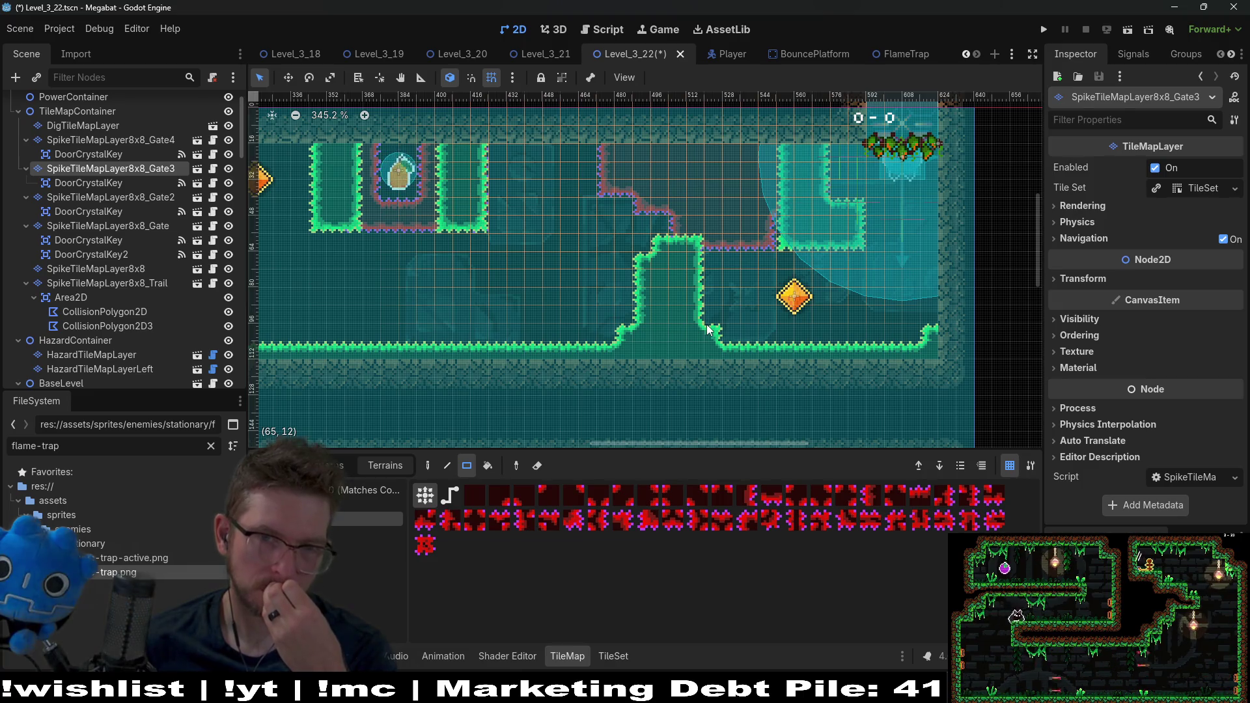
{"action": "scroll", "coordinate": [130, 207], "scroll_direction": "up", "scroll_amount": 2}
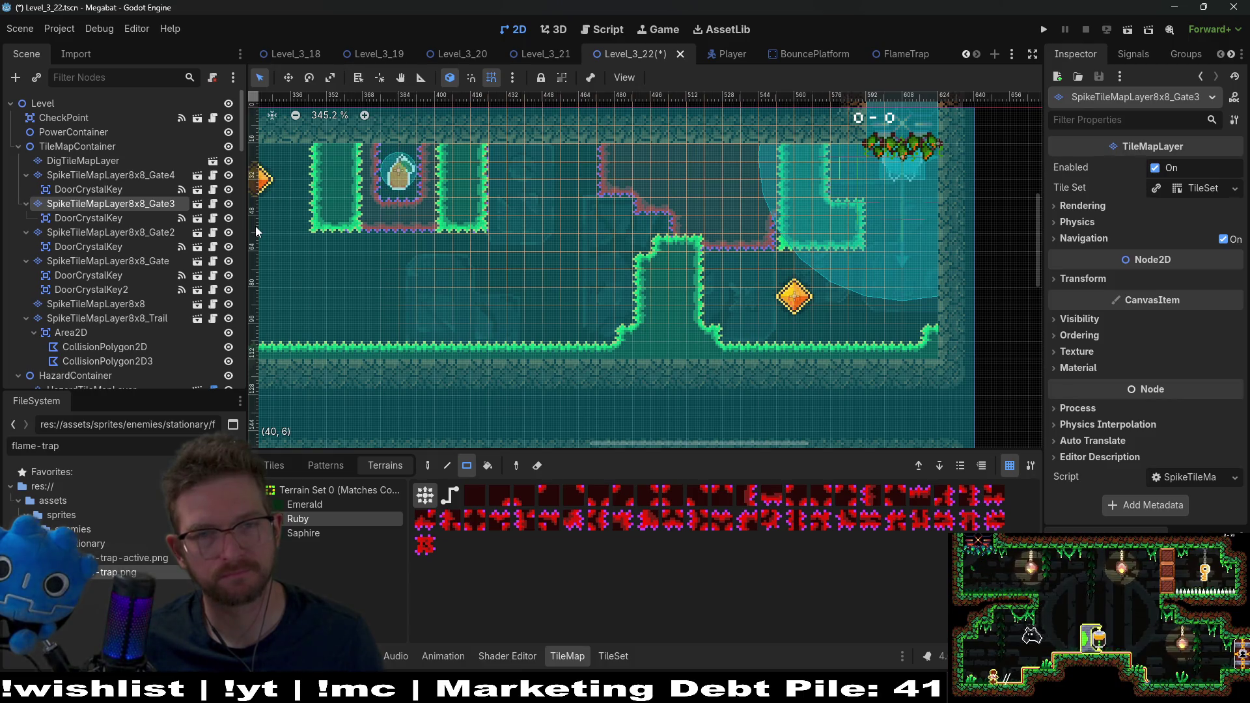
- Move Gate3's DoorCrystalKey up and left, near the ceiling
{"action": "left_click", "coordinate": [135, 218]}
{"action": "key", "text": "w"}
{"action": "left_click_drag", "start_coordinate": [773, 301], "coordinate": [522, 195]}
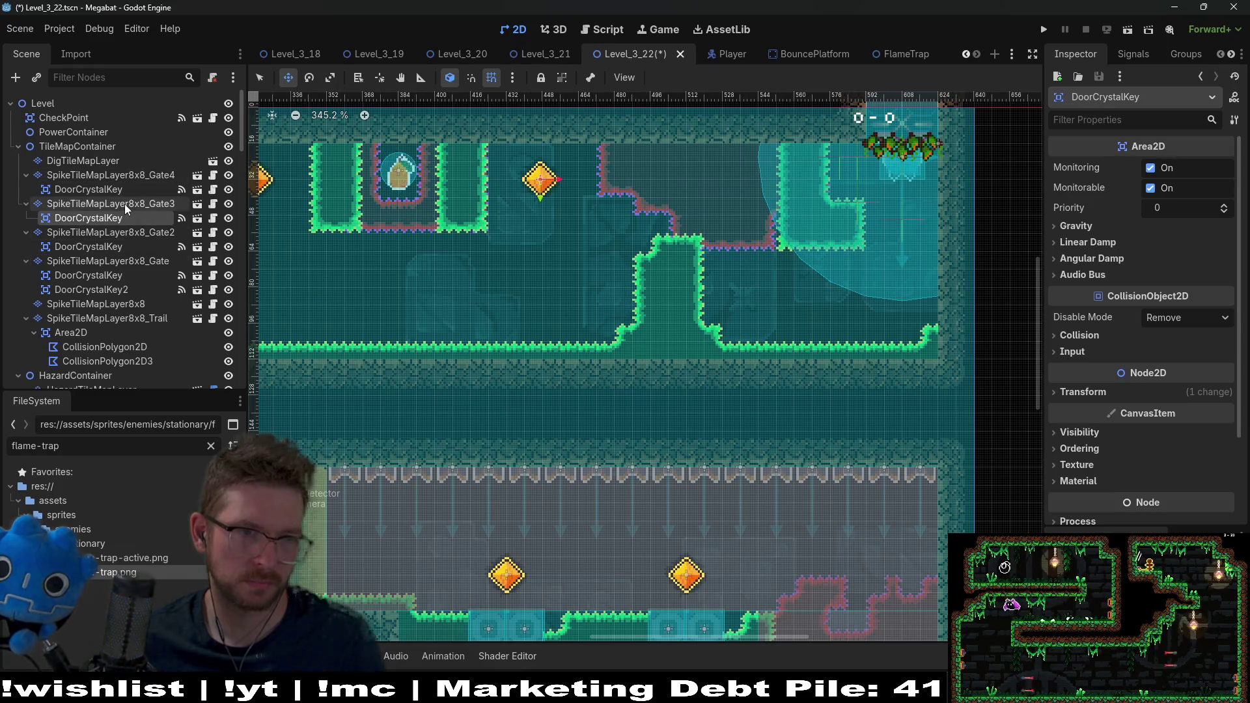
- Erase the raised Emerald pillar on SpikeTileMapLayer8x8 so the floor is flat
{"action": "left_click", "coordinate": [124, 304]}
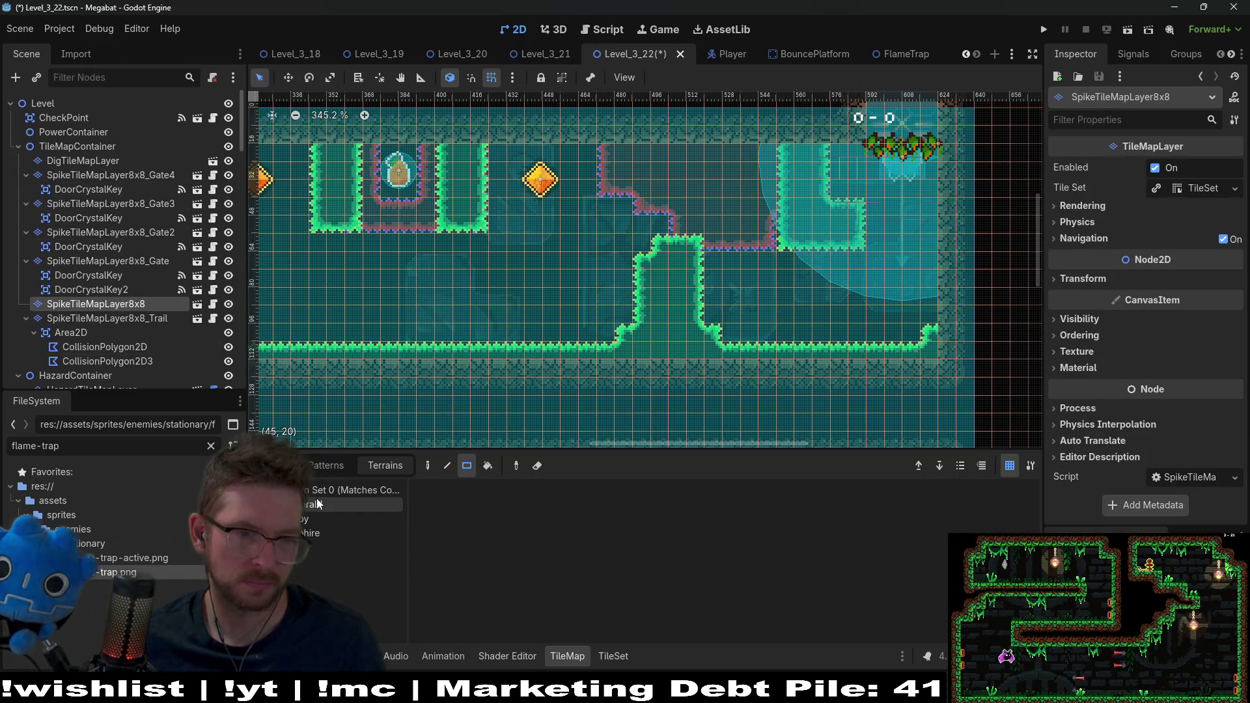
{"action": "left_click", "coordinate": [317, 503]}
{"action": "mouse_move", "coordinate": [615, 235]}
{"action": "left_mouse_down"}
{"action": "mouse_move", "coordinate": [748, 323]}
{"action": "mouse_move", "coordinate": [739, 347]}
{"action": "left_mouse_up"}
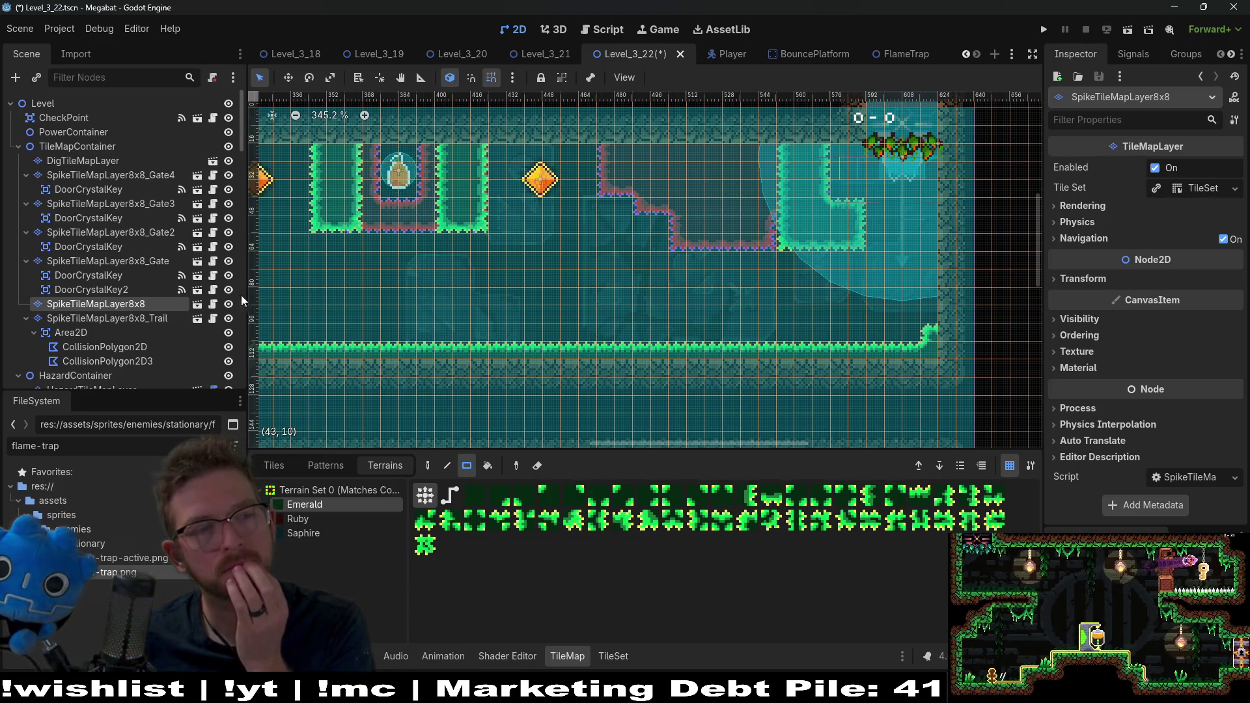
{"action": "scroll", "coordinate": [150, 310], "scroll_direction": "down", "scroll_amount": 10}
{"action": "scroll", "coordinate": [78, 343], "scroll_direction": "down", "scroll_amount": 3}
{"action": "scroll", "coordinate": [81, 342], "scroll_direction": "up", "scroll_amount": 5}
{"action": "scroll", "coordinate": [76, 281], "scroll_direction": "up", "scroll_amount": 5}
- Paint a row of Spikes under the ruby steps on HazardTileMapLayer
{"action": "left_click", "coordinate": [110, 249]}
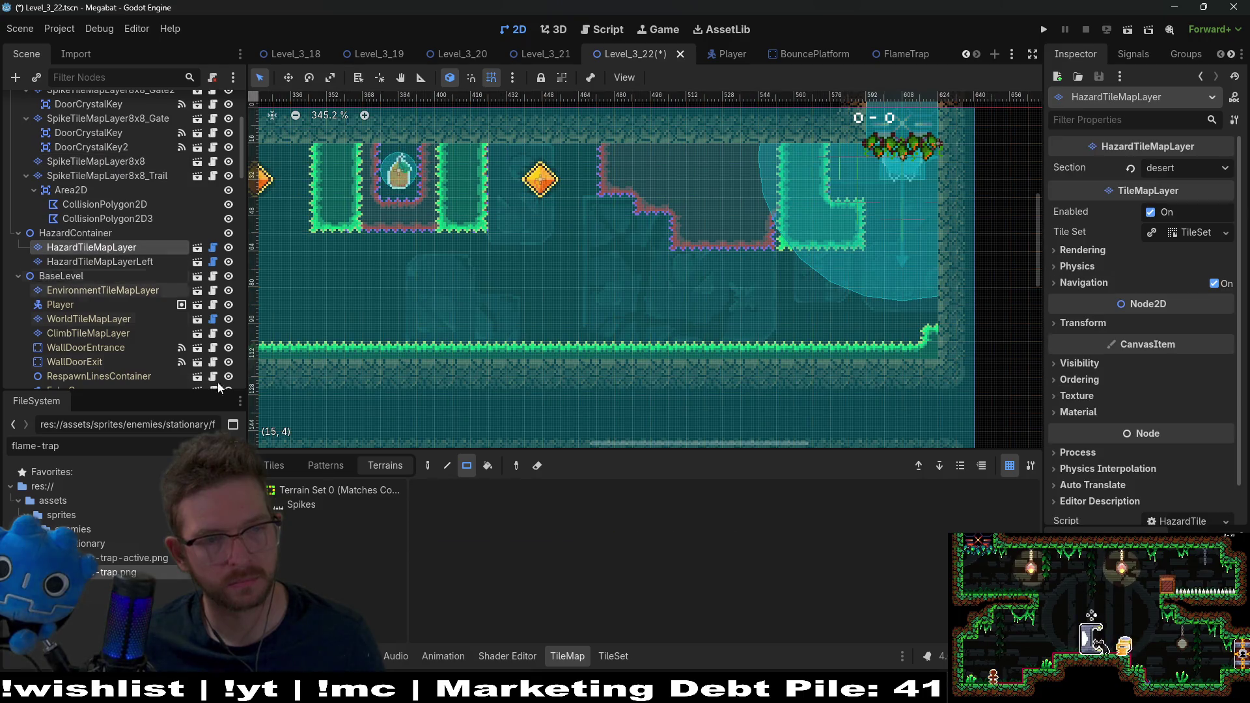
{"action": "left_click", "coordinate": [287, 511]}
{"action": "left_click_drag", "start_coordinate": [479, 228], "coordinate": [580, 228]}
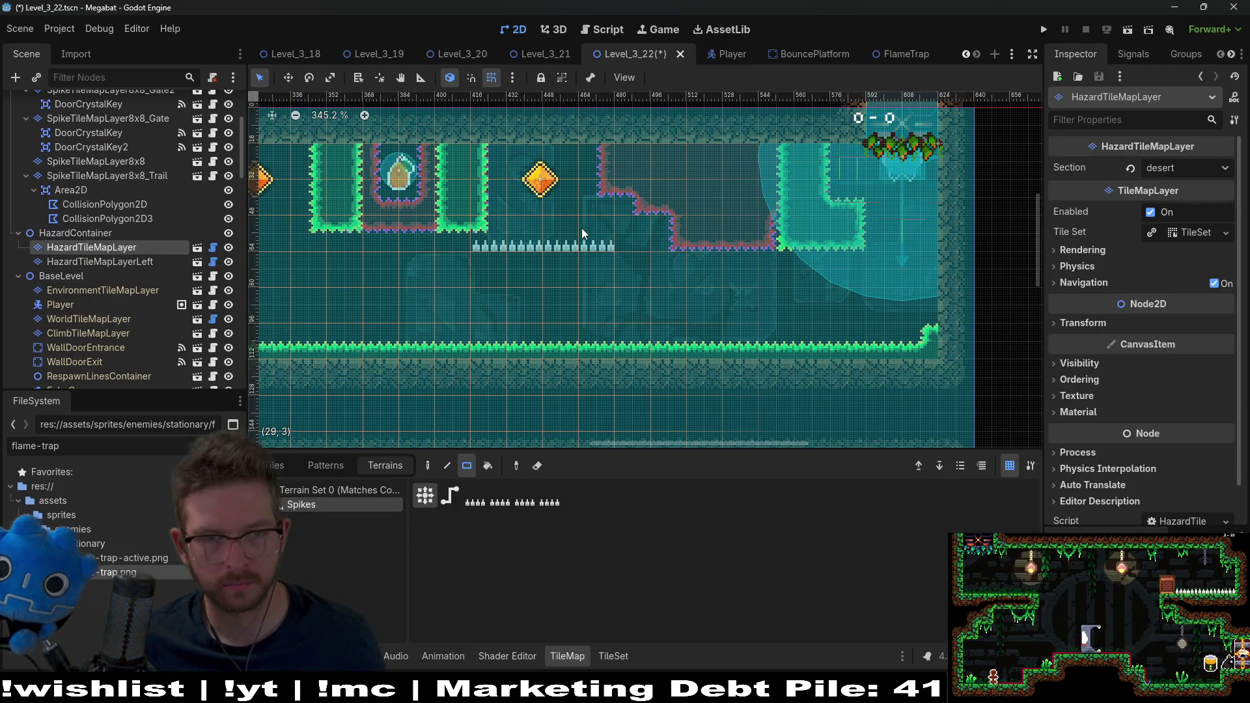
{"action": "right_click", "coordinate": [490, 242]}
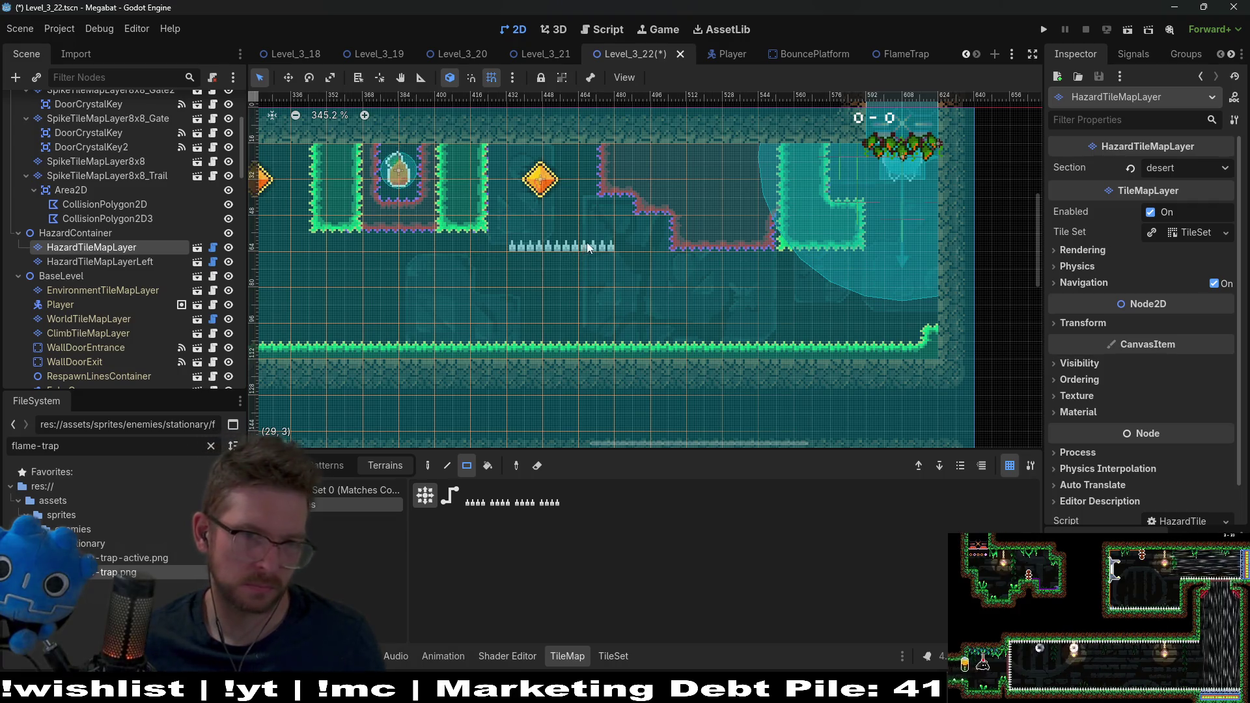
{"action": "right_click", "coordinate": [566, 246]}
{"action": "mouse_move", "coordinate": [477, 210]}
{"action": "left_mouse_down"}
{"action": "mouse_move", "coordinate": [574, 221]}
{"action": "mouse_move", "coordinate": [475, 246]}
{"action": "left_mouse_up"}
{"action": "right_click", "coordinate": [540, 210]}
- Paint a vertical Spikes column down to the floor on HazardTileMapLayerLeft
{"action": "left_click", "coordinate": [148, 263]}
{"action": "left_click", "coordinate": [324, 505]}
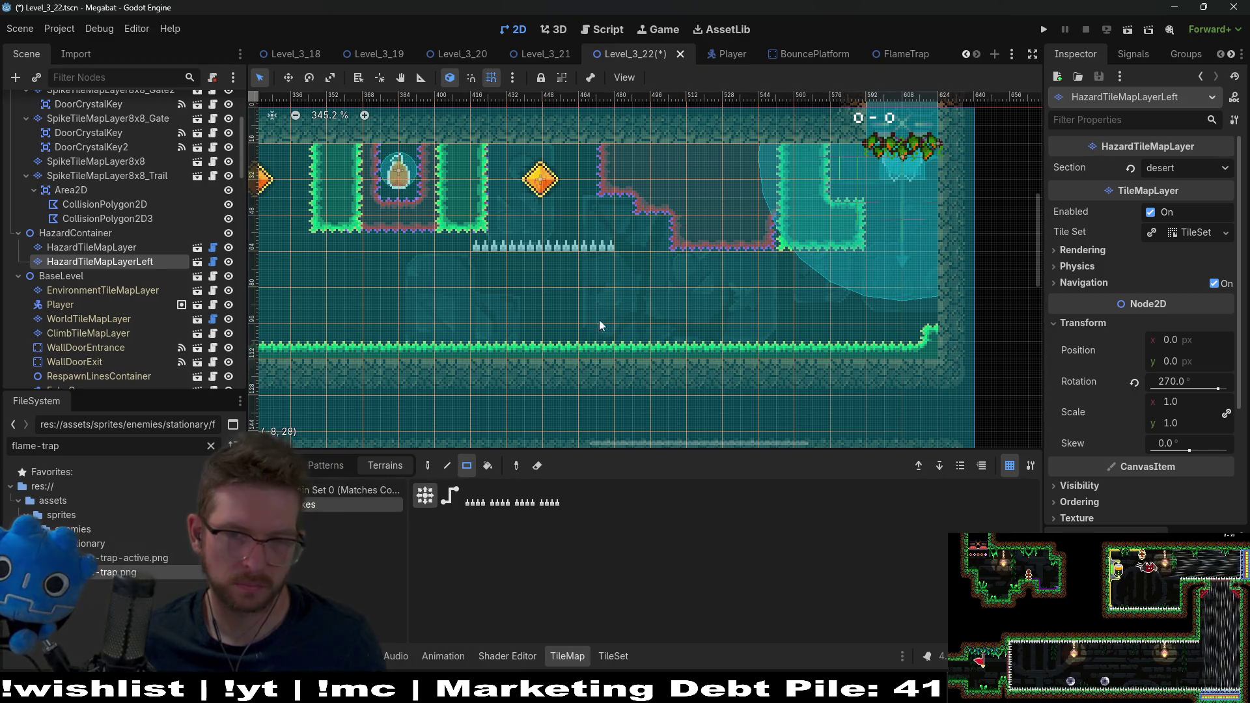
{"action": "left_click_drag", "start_coordinate": [637, 268], "coordinate": [643, 336]}
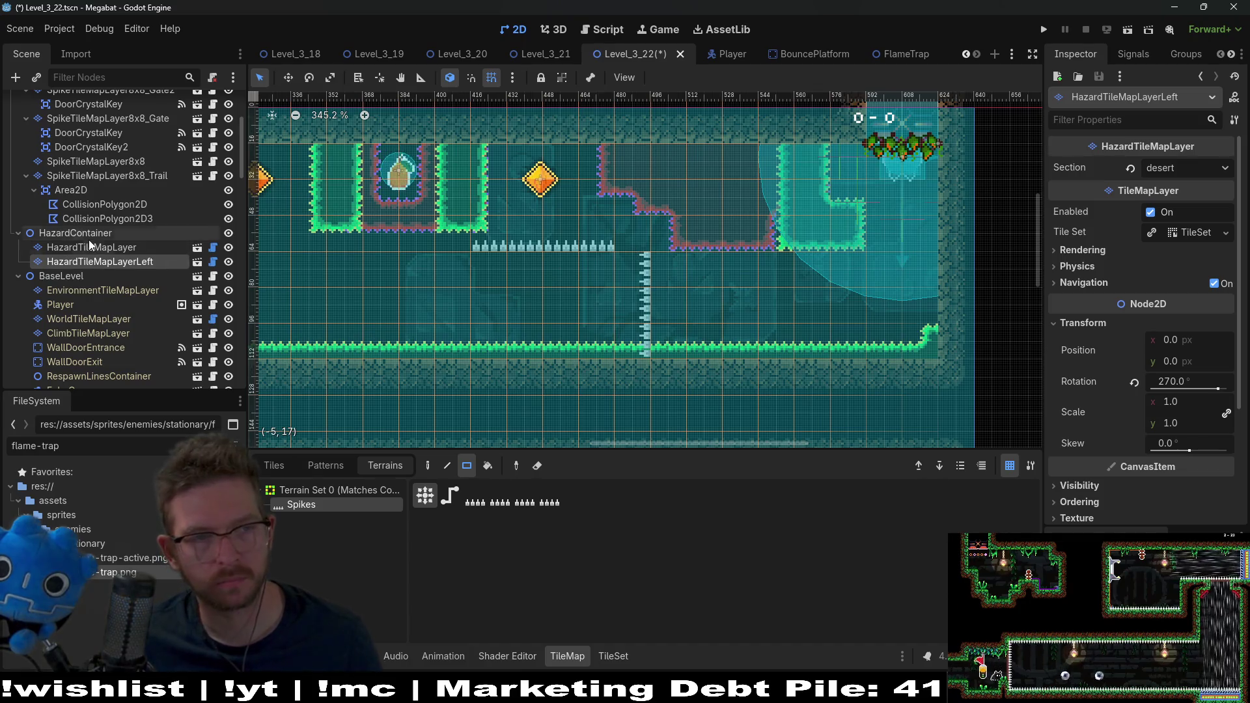
- Reselect the Spikes terrain on both hazard layers, then save and run the level
{"action": "left_click", "coordinate": [129, 246]}
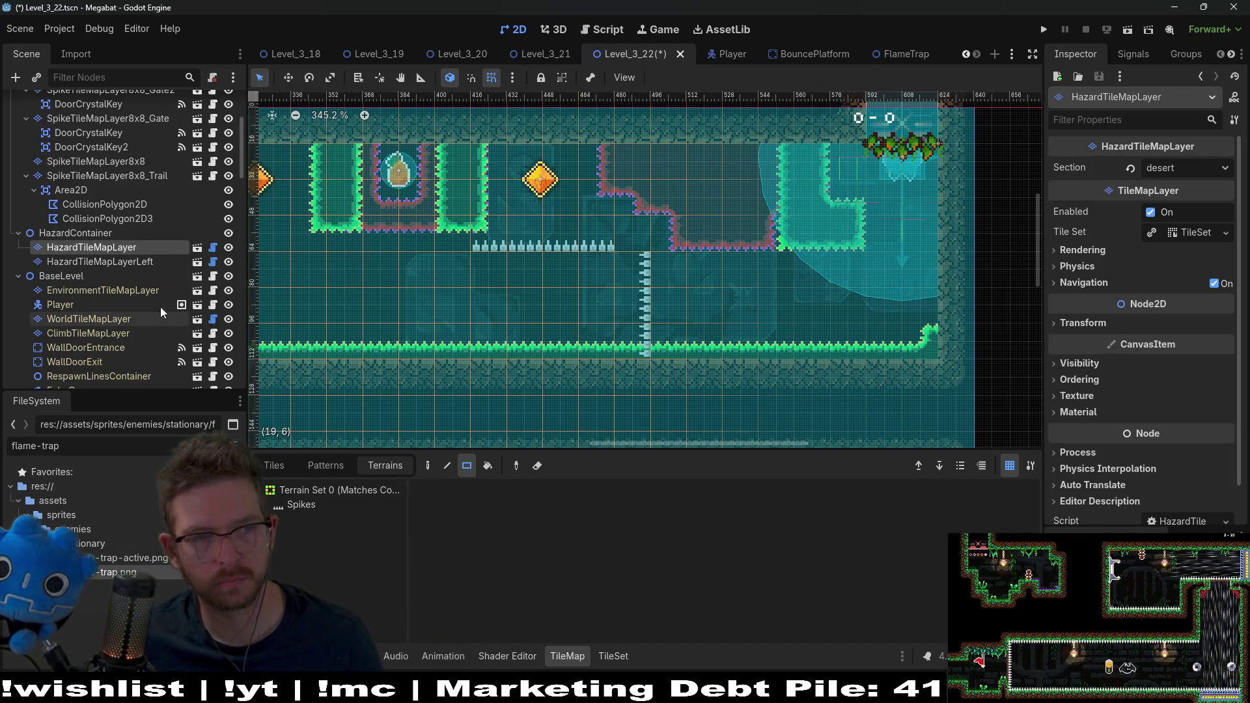
{"action": "left_click", "coordinate": [160, 264]}
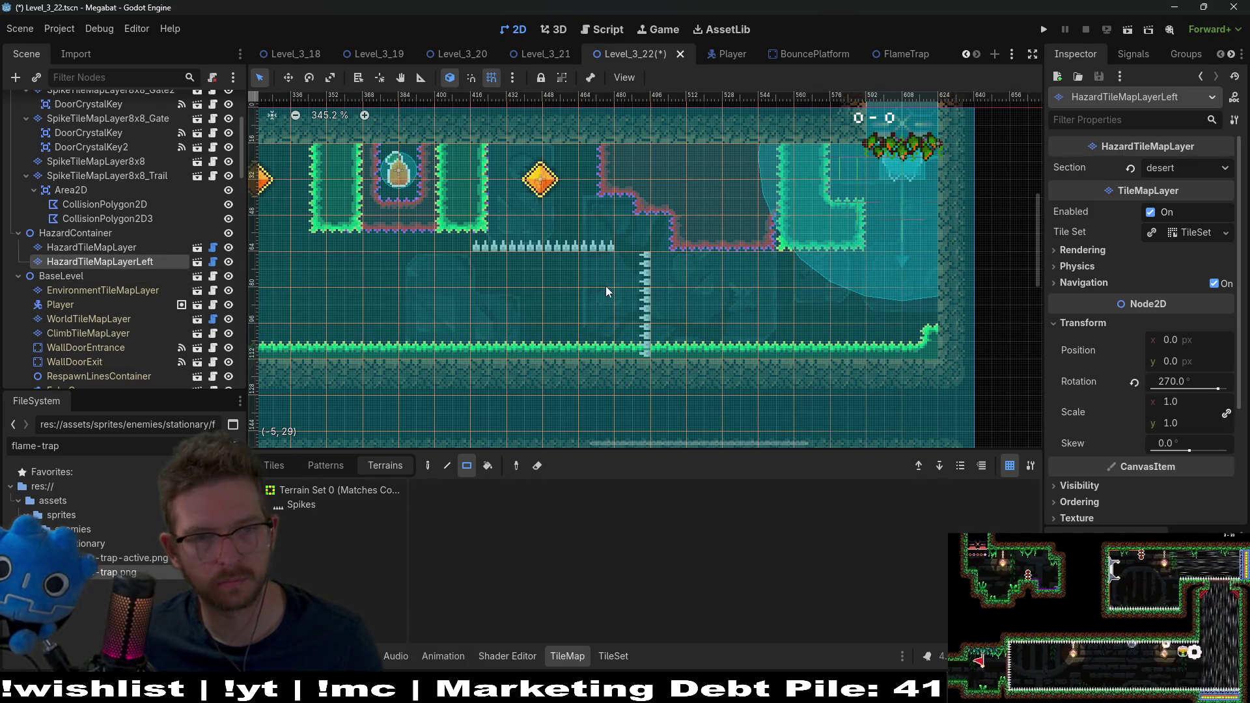
{"action": "left_click", "coordinate": [301, 510]}
{"action": "left_click", "coordinate": [138, 247]}
{"action": "left_click", "coordinate": [299, 509]}
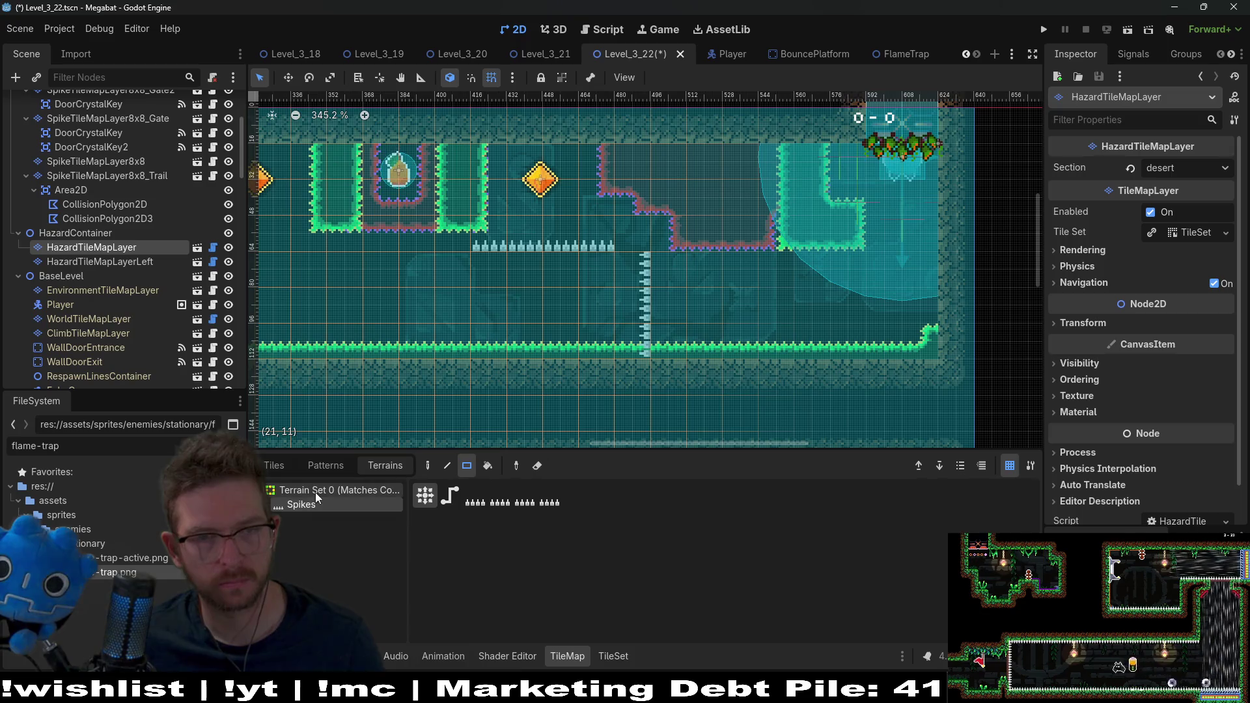
{"action": "left_click", "coordinate": [303, 507]}
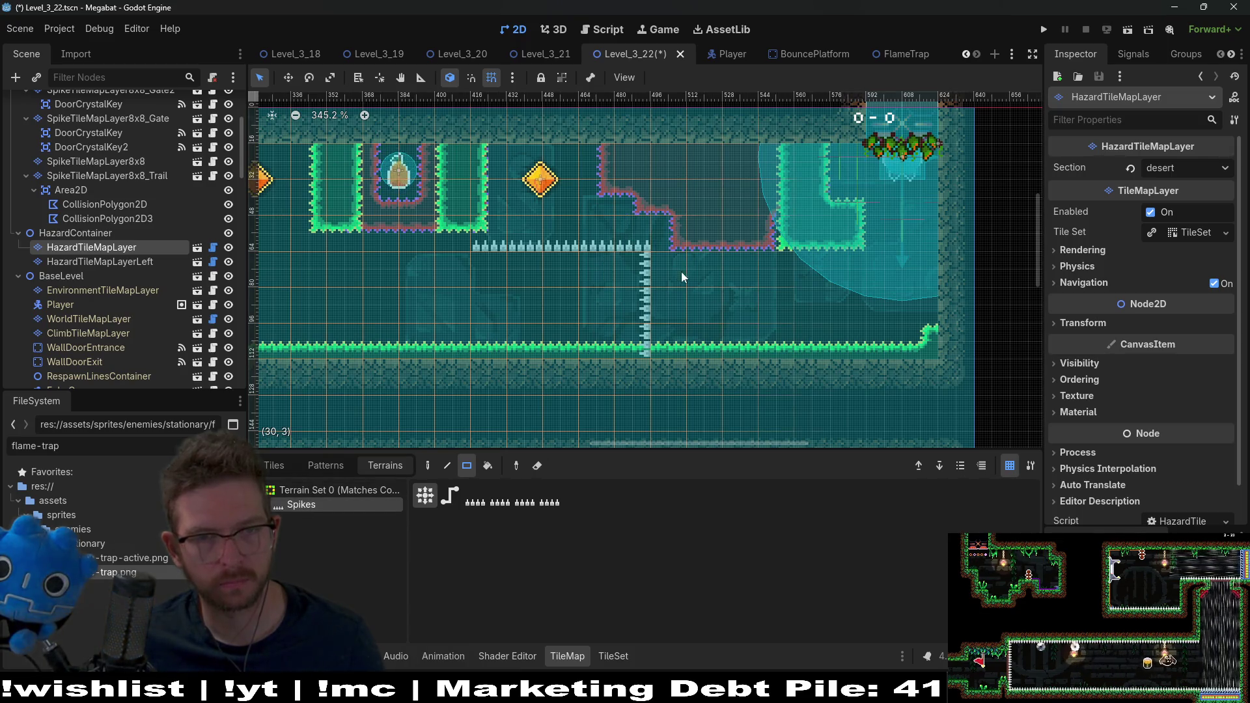
{"action": "left_click", "coordinate": [1128, 31]}
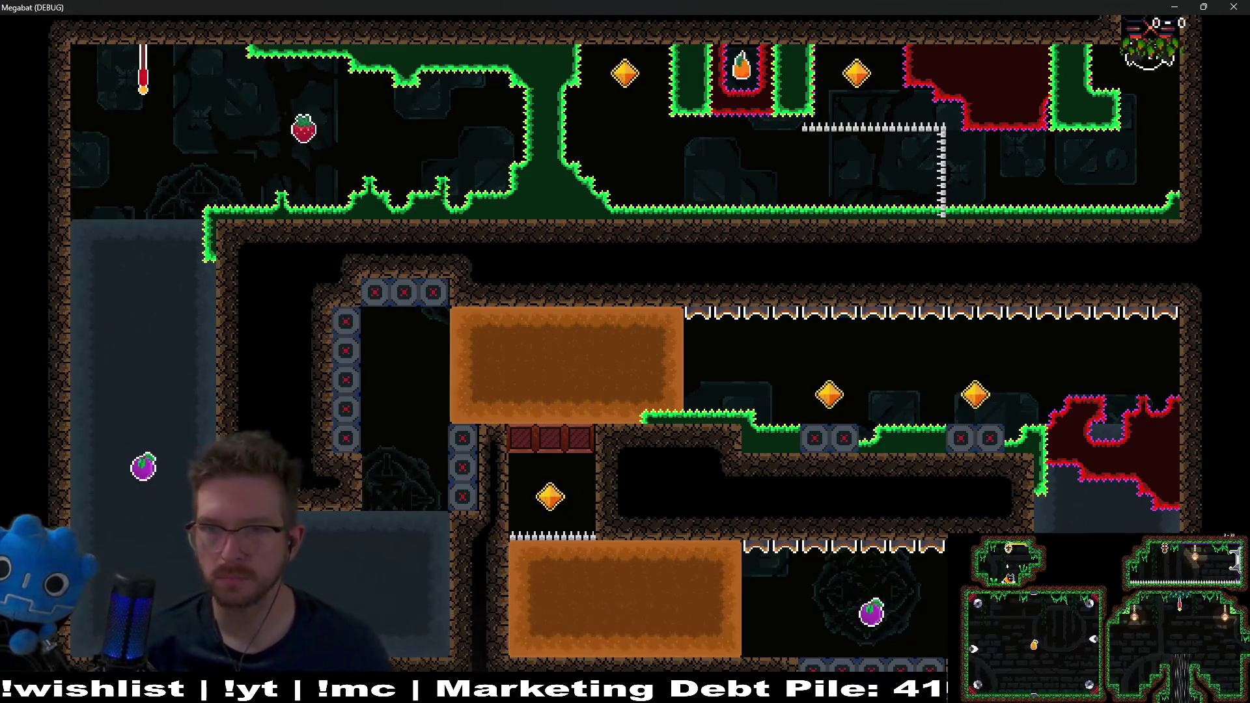
- Fly the bat to collect the crystal key gem and orange fruit, pause, then close the game
{"action": "key", "text": "Left"}
{"action": "key", "text": "space"}
{"action": "key", "text": "Right"}
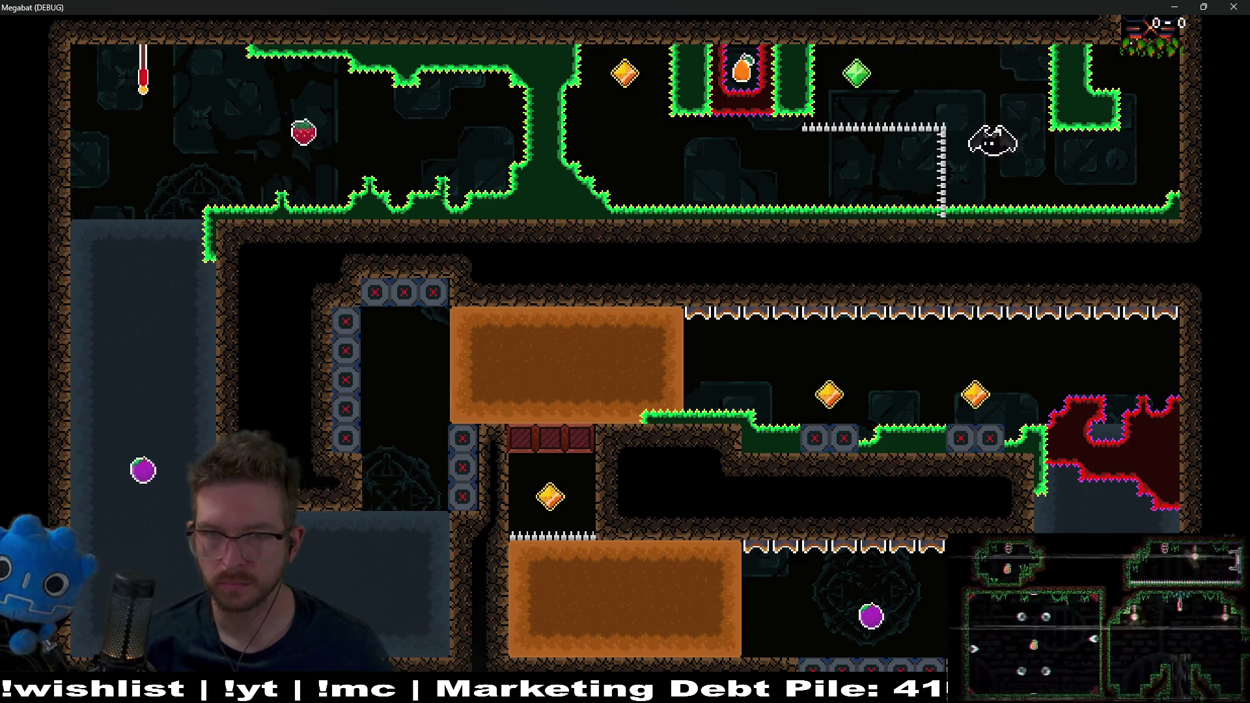
{"action": "key", "text": "Left"}
{"action": "key", "text": "Left"}
{"action": "key", "text": "space"}
{"action": "key", "text": "Right"}
{"action": "key", "text": "Right"}
{"action": "key", "text": "space"}
{"action": "key", "text": "Escape"}
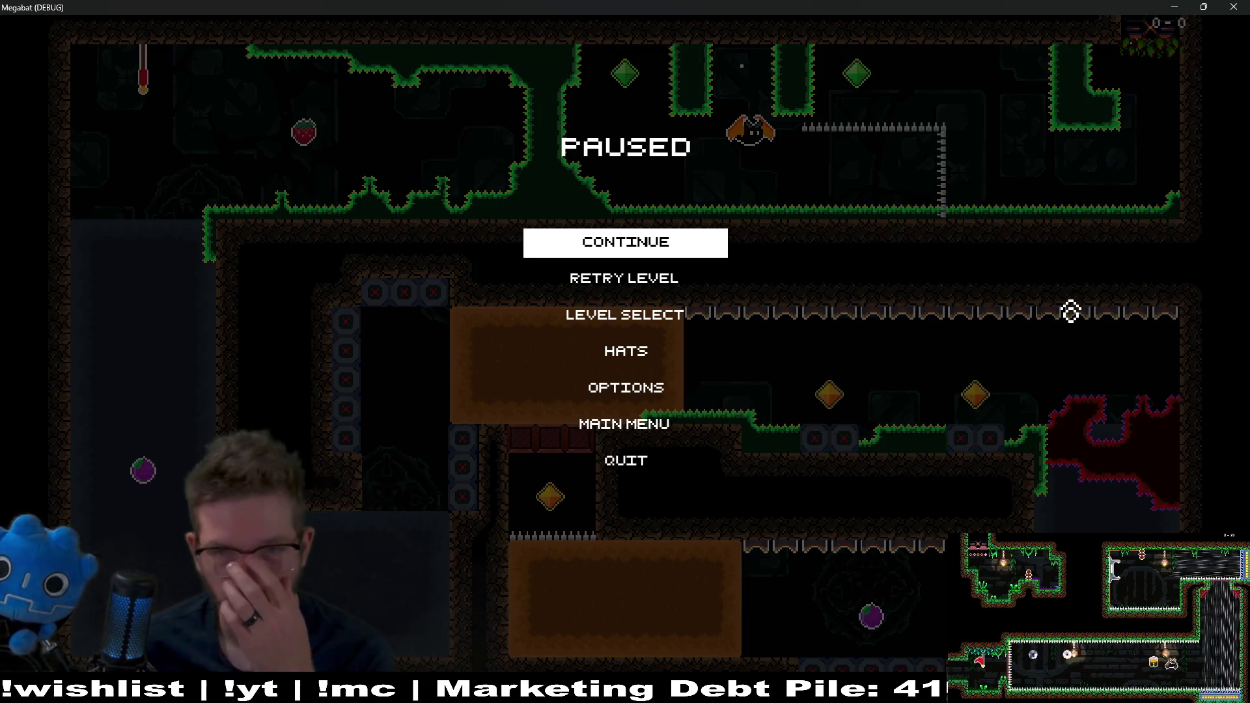
{"action": "left_click", "coordinate": [1232, 6]}
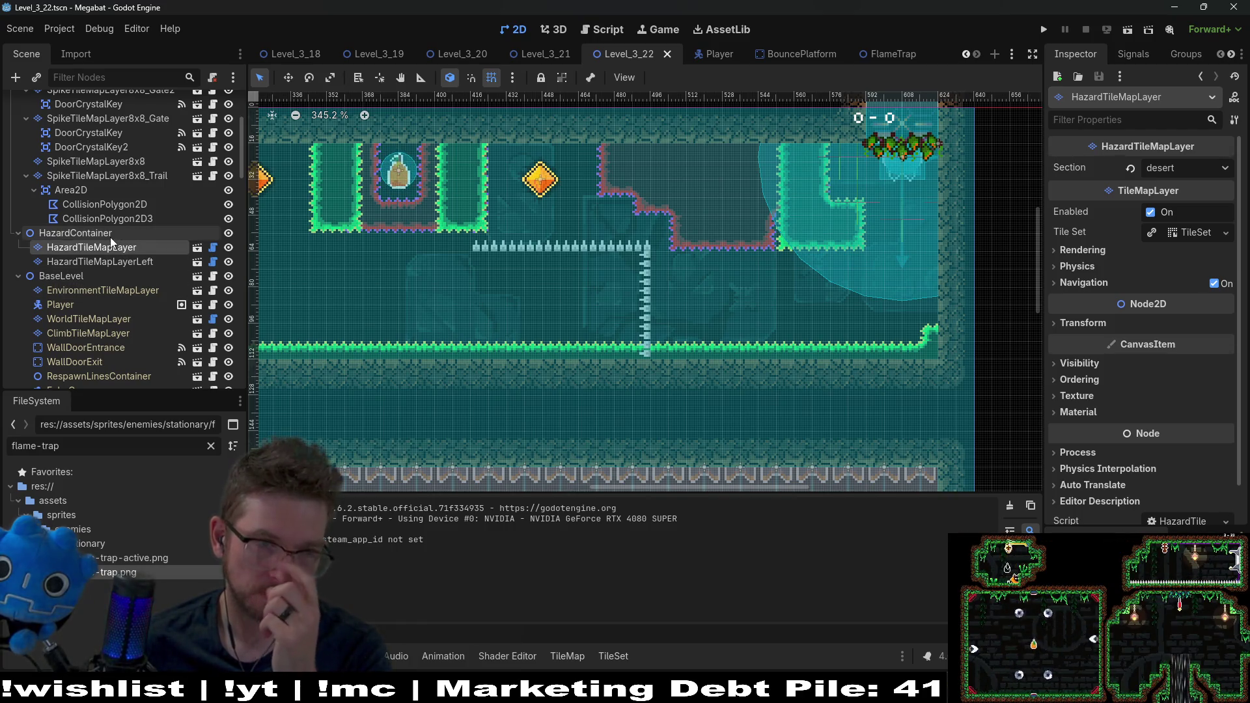
- Add the one-way tile layer scene as a child of HazardContainer
{"action": "right_click", "coordinate": [111, 233]}
{"action": "key", "text": "Escape"}
{"action": "key", "text": "ctrl+shift+a"}
{"action": "type", "text": "oneway"}
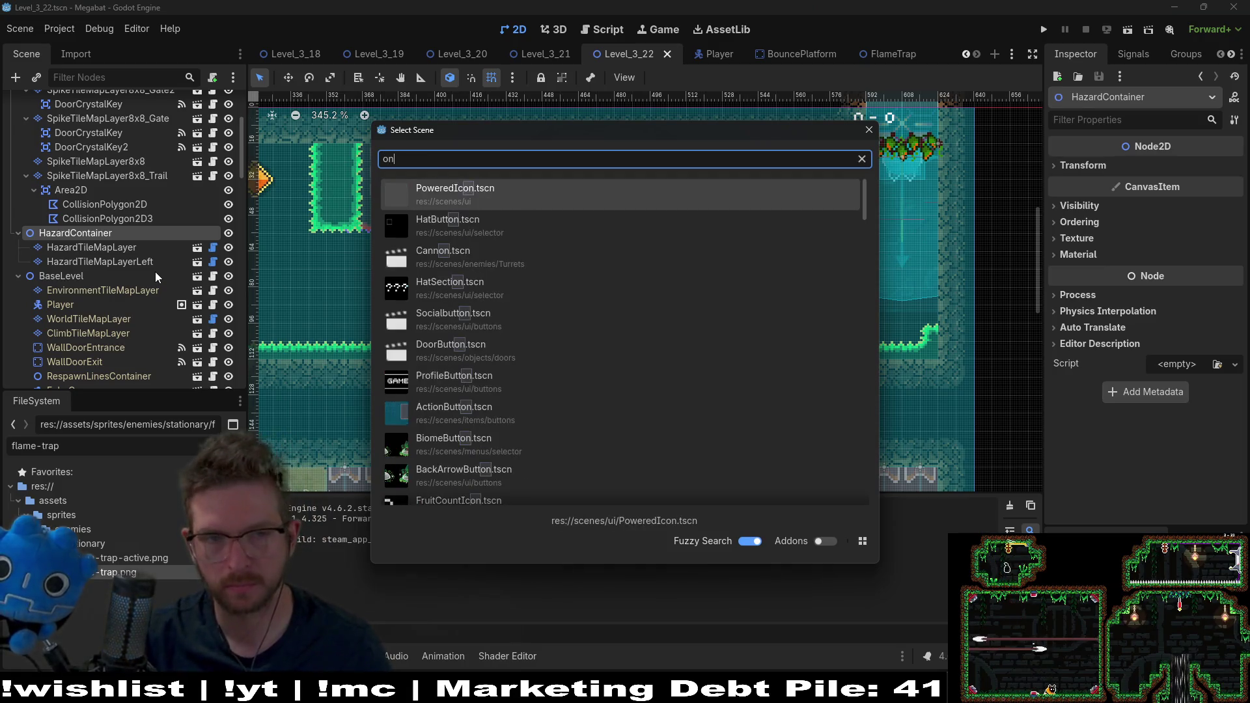
{"action": "key", "text": "Return"}
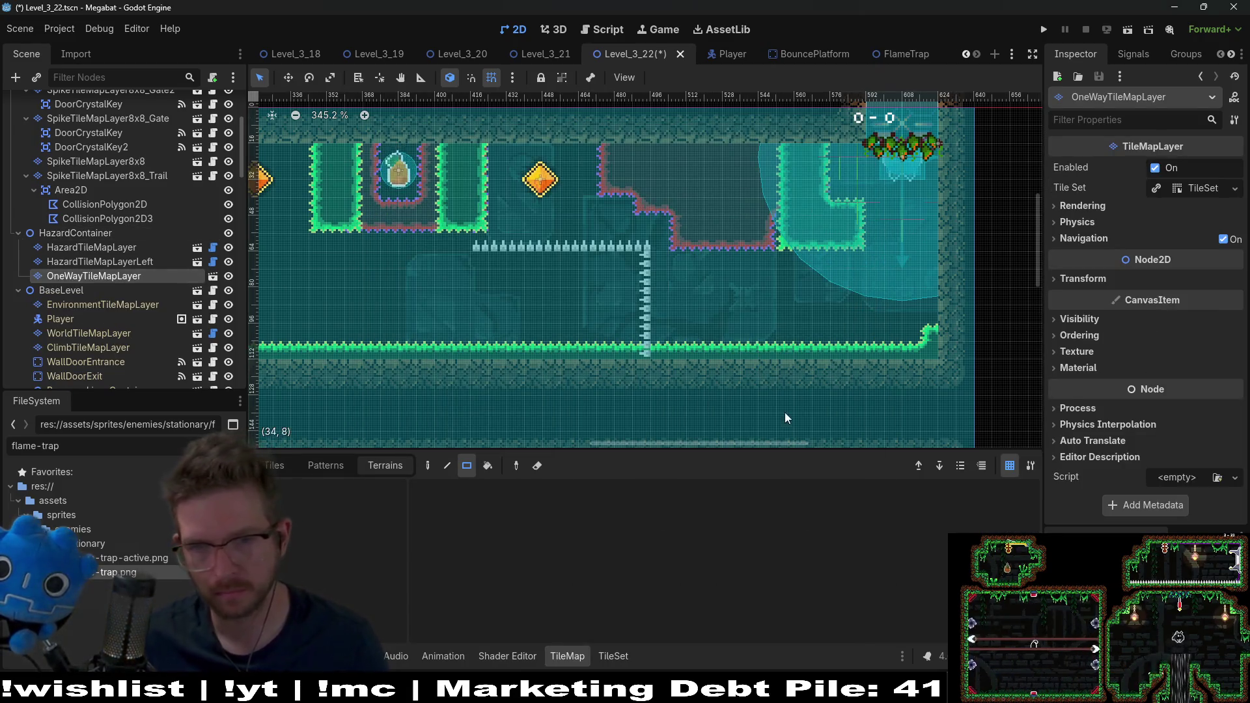
- Duplicate OneWayTileMapLayer and rename the copy OneWayTileMapLayerLeft
{"action": "double_click", "coordinate": [143, 275]}
{"action": "key", "text": "Escape"}
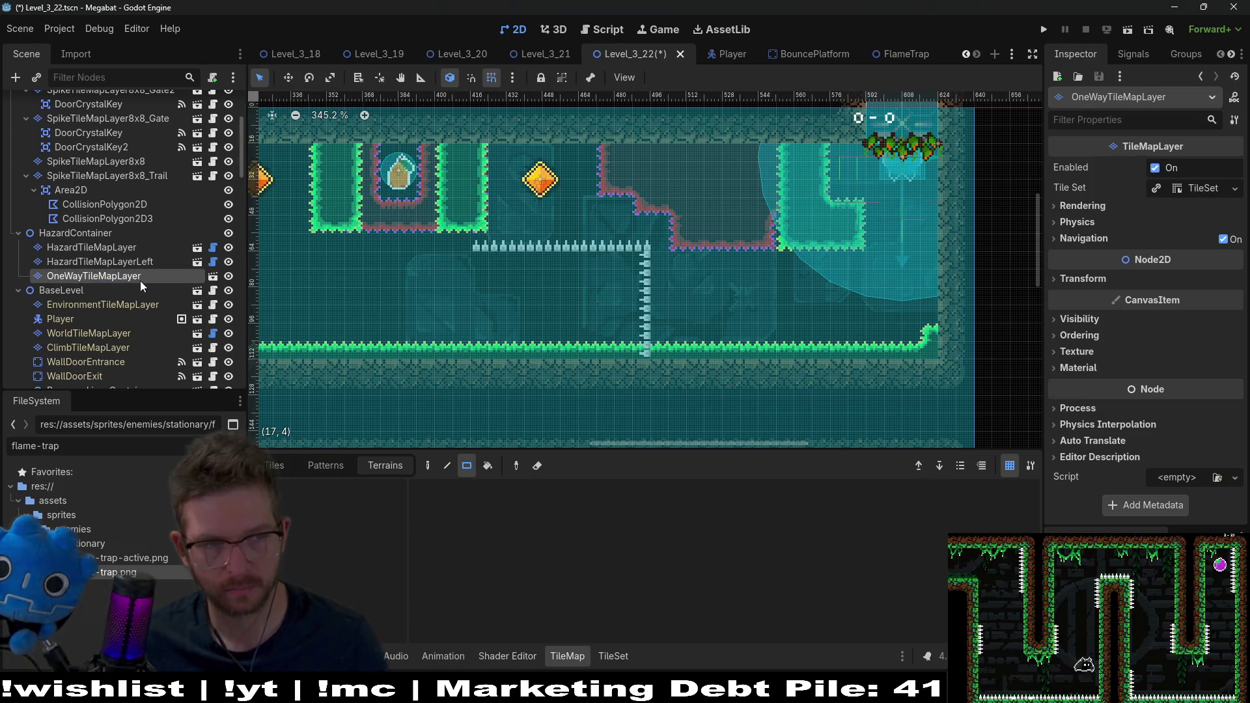
{"action": "key", "text": "ctrl+d"}
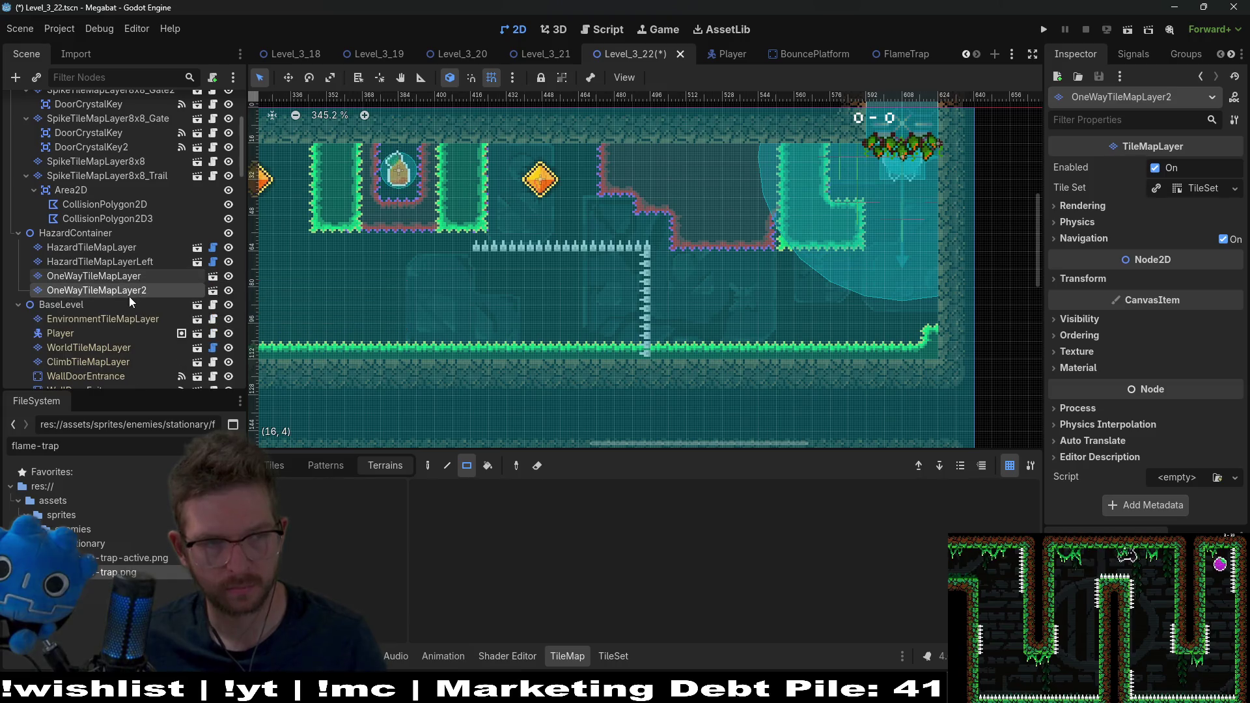
{"action": "double_click", "coordinate": [137, 291]}
{"action": "key", "text": "BackSpace"}
{"action": "type", "text": "left"}
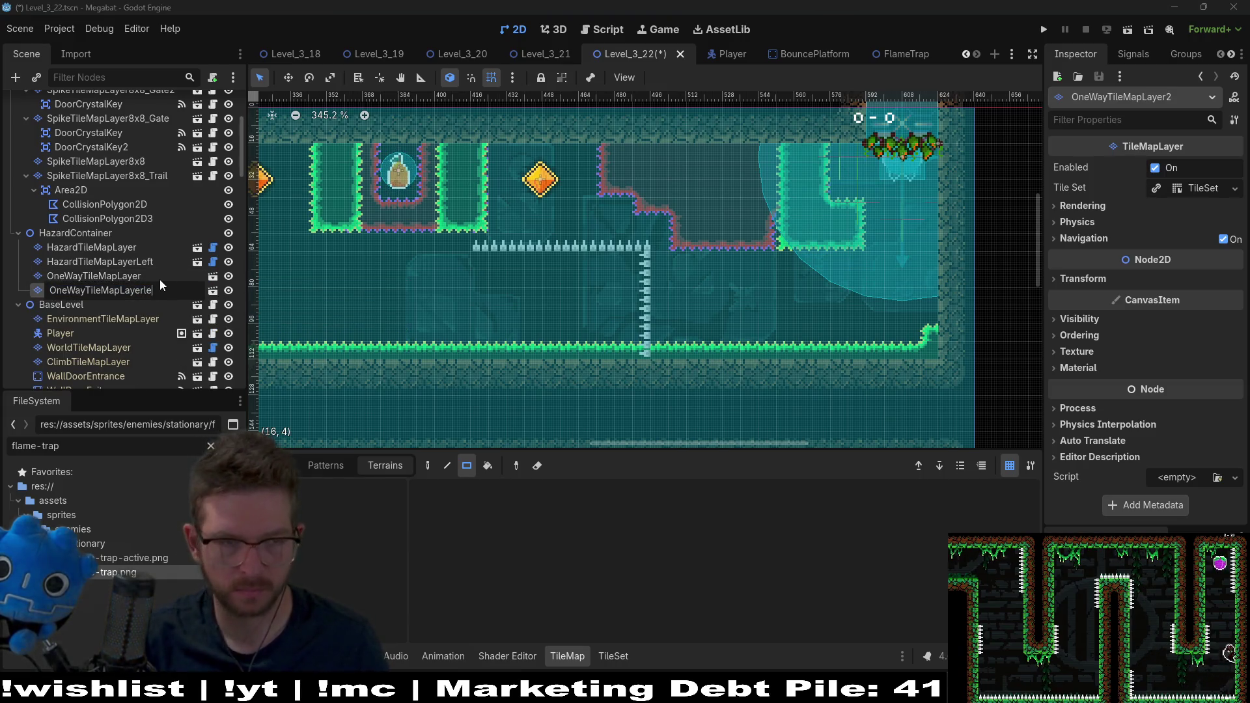
{"action": "key", "text": "Return"}
{"action": "double_click", "coordinate": [167, 289]}
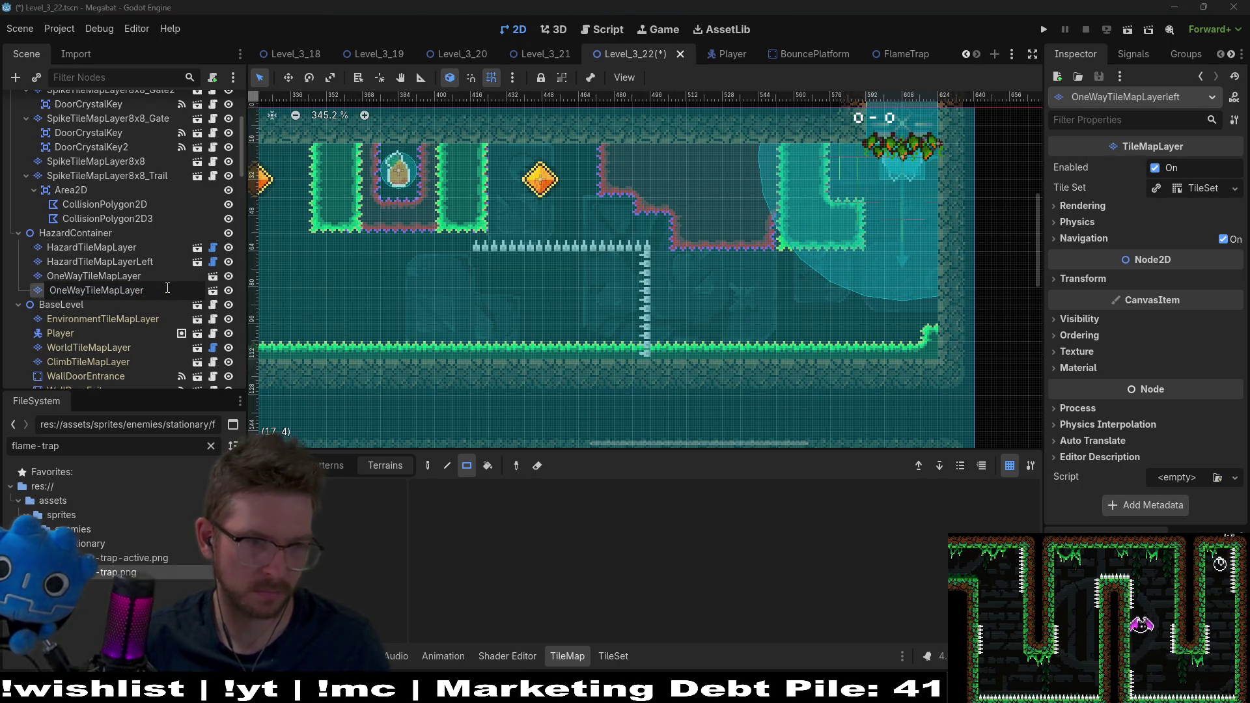
{"action": "type", "text": "Left"}
{"action": "key", "text": "Return"}
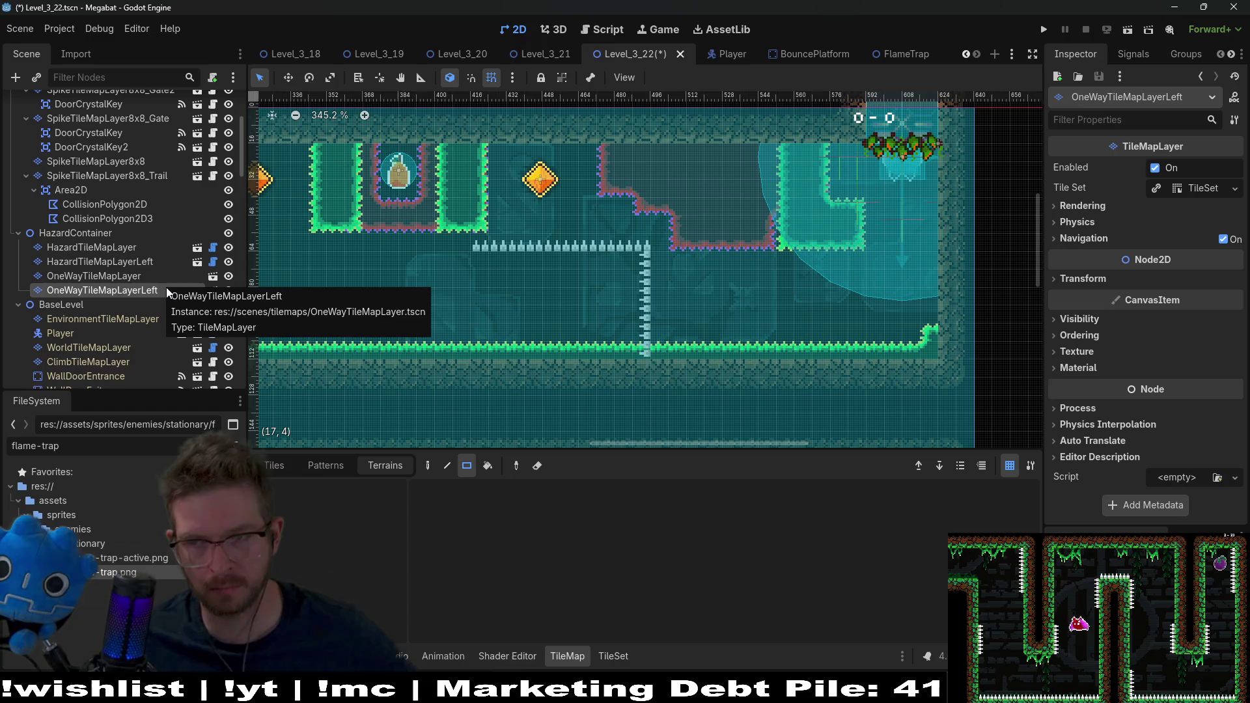
- Inspect OneWayTileMapLayerLeft's transform and tile set, then enlarge the level view
{"action": "left_click", "coordinate": [120, 273]}
{"action": "left_click", "coordinate": [115, 290]}
{"action": "left_click", "coordinate": [1106, 279]}
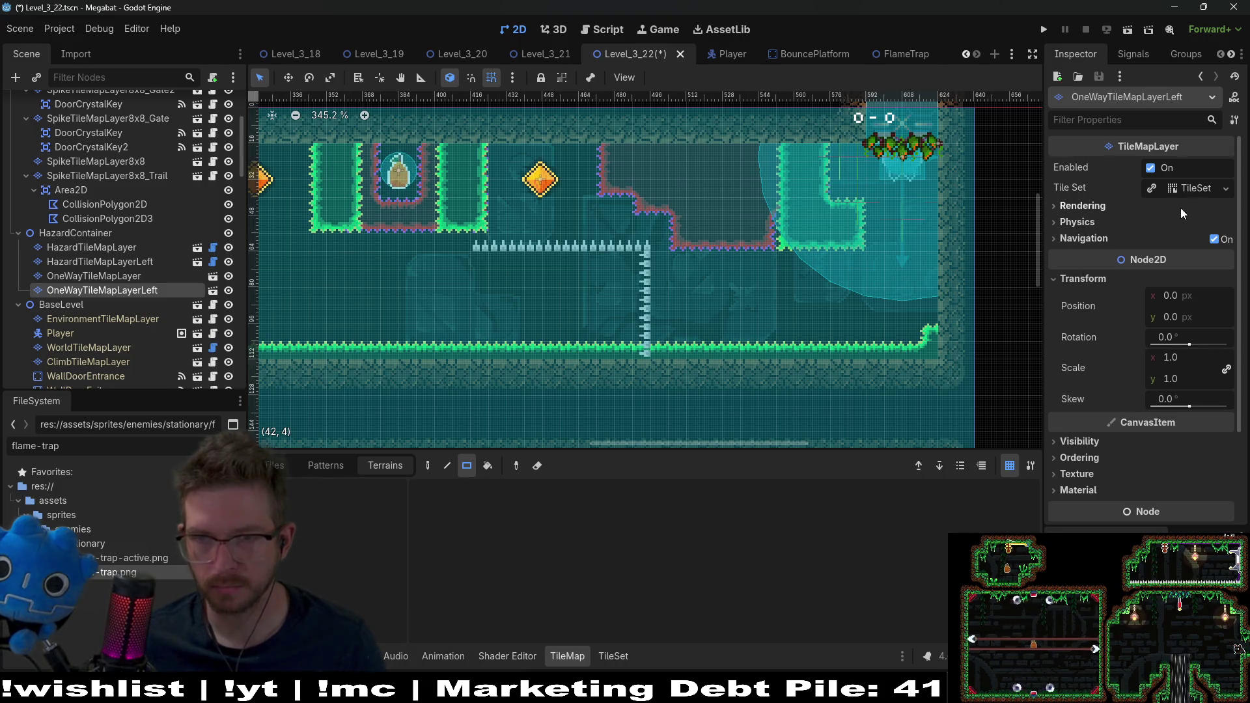
{"action": "left_click", "coordinate": [1178, 188]}
{"action": "left_click", "coordinate": [359, 329]}
{"action": "left_click", "coordinate": [291, 331]}
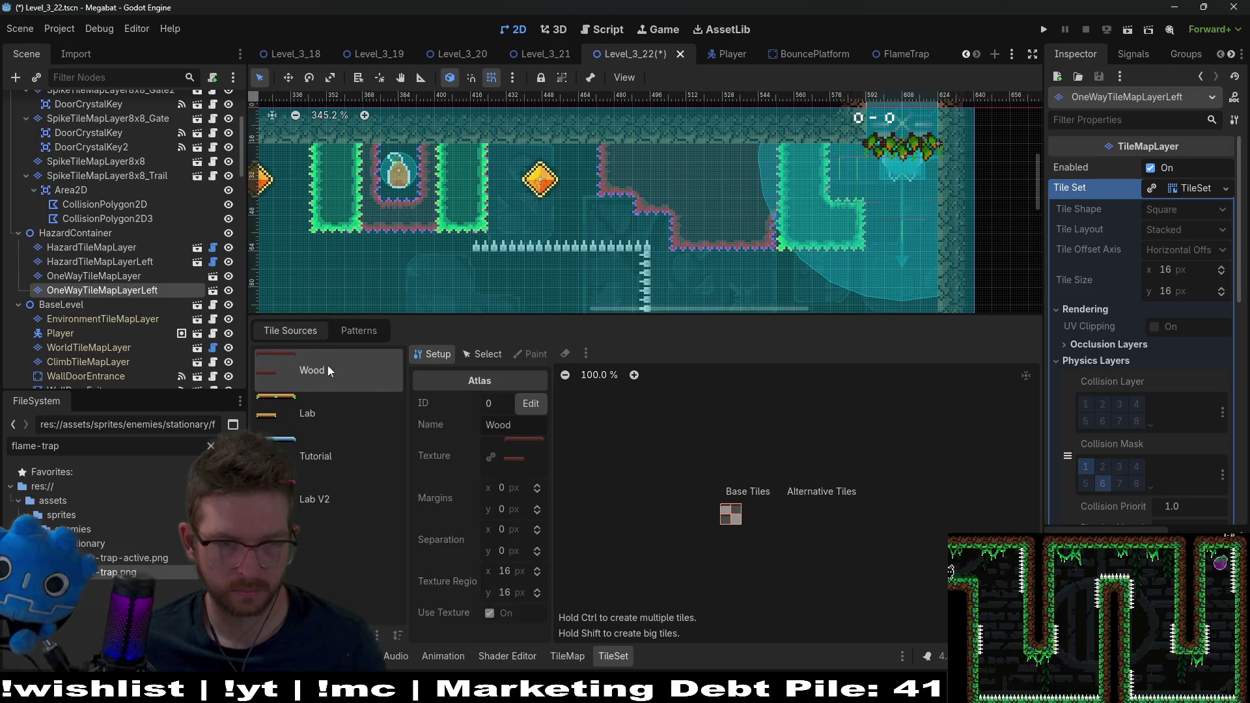
{"action": "left_click", "coordinate": [564, 654]}
{"action": "left_click", "coordinate": [613, 656]}
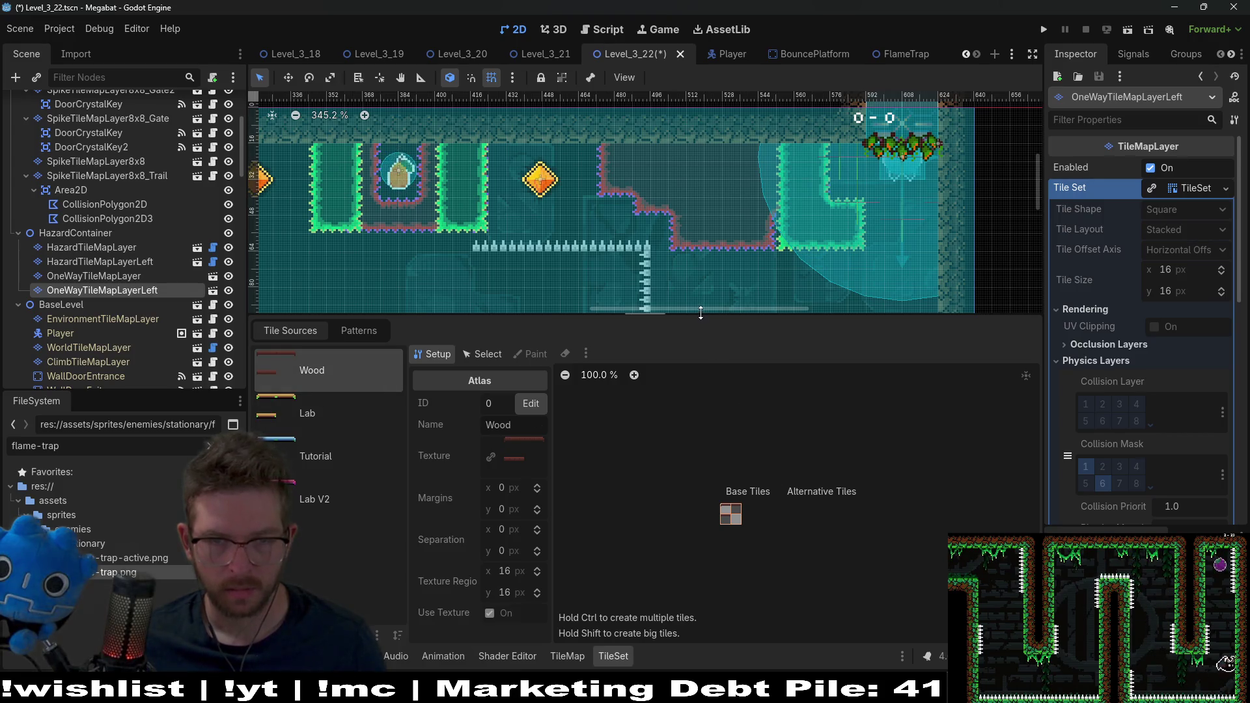
{"action": "left_click_drag", "start_coordinate": [700, 313], "coordinate": [705, 417]}
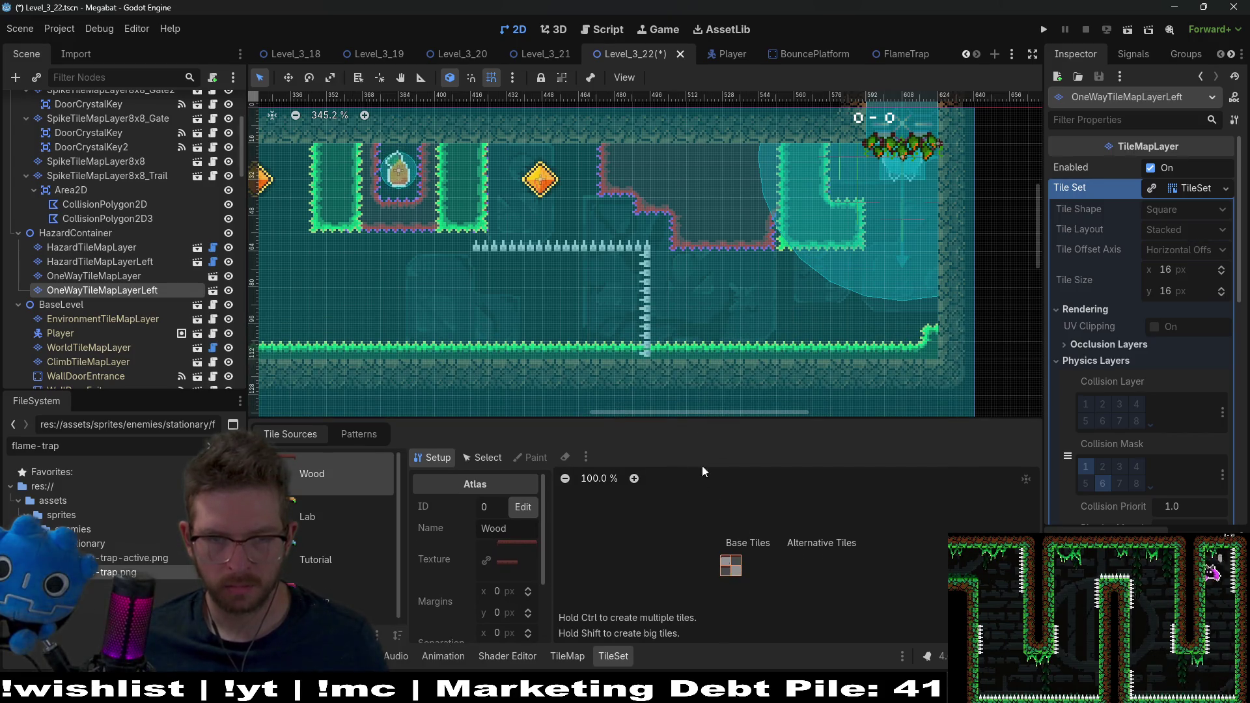
{"action": "left_click", "coordinate": [672, 377]}
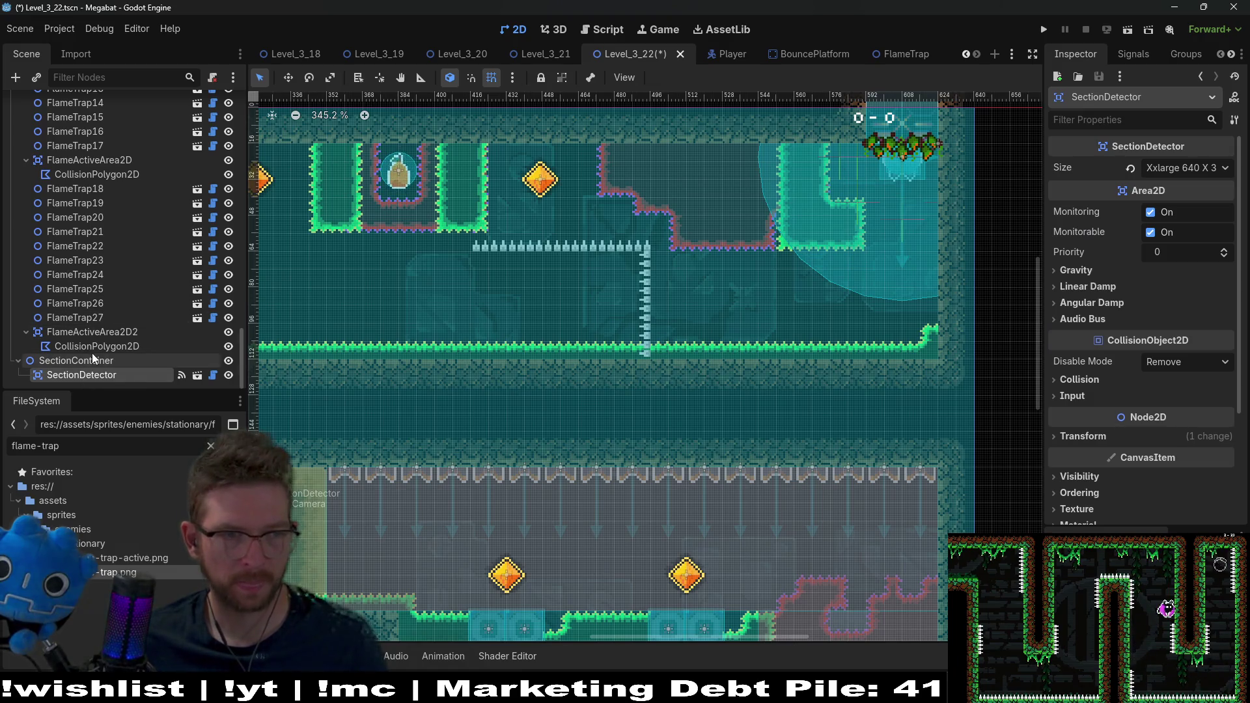
- Select OneWayTileMapLayer and return to tile map painting
{"action": "scroll", "coordinate": [100, 293], "scroll_direction": "up", "scroll_amount": 15}
{"action": "scroll", "coordinate": [112, 293], "scroll_direction": "up", "scroll_amount": 2}
{"action": "left_click", "coordinate": [114, 345]}
{"action": "left_click", "coordinate": [115, 357]}
{"action": "left_click", "coordinate": [119, 343]}
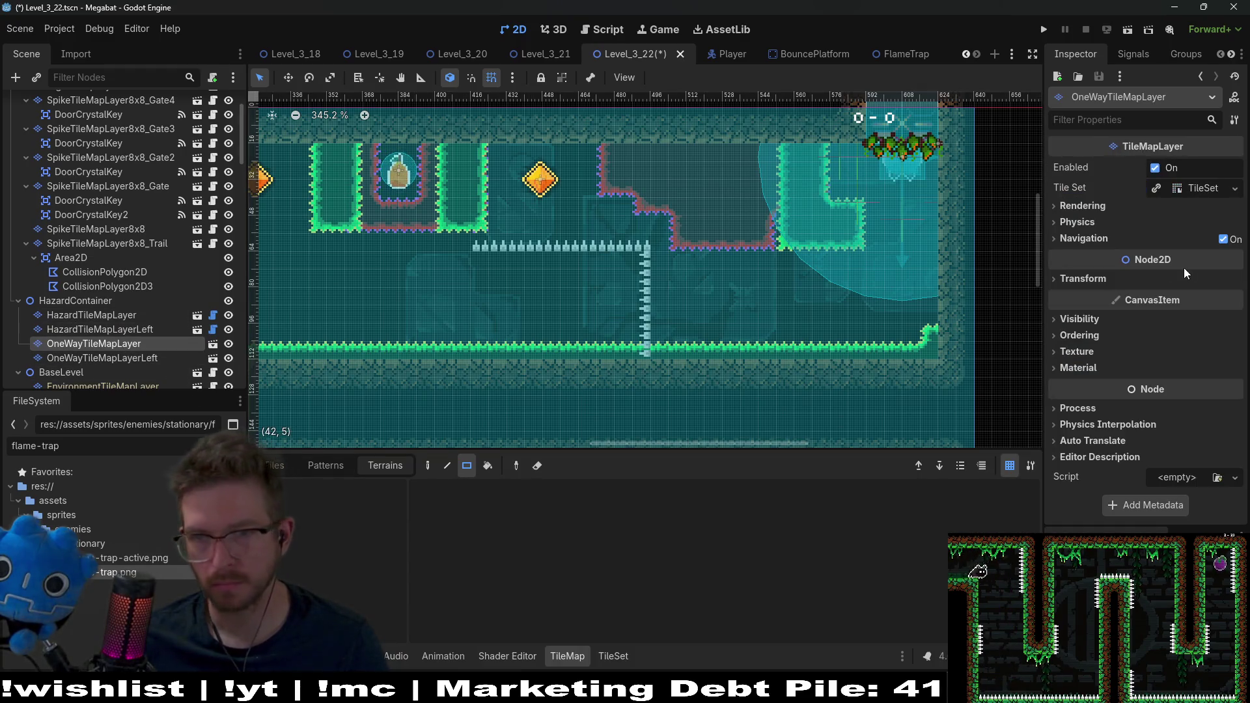
{"action": "left_click", "coordinate": [610, 657]}
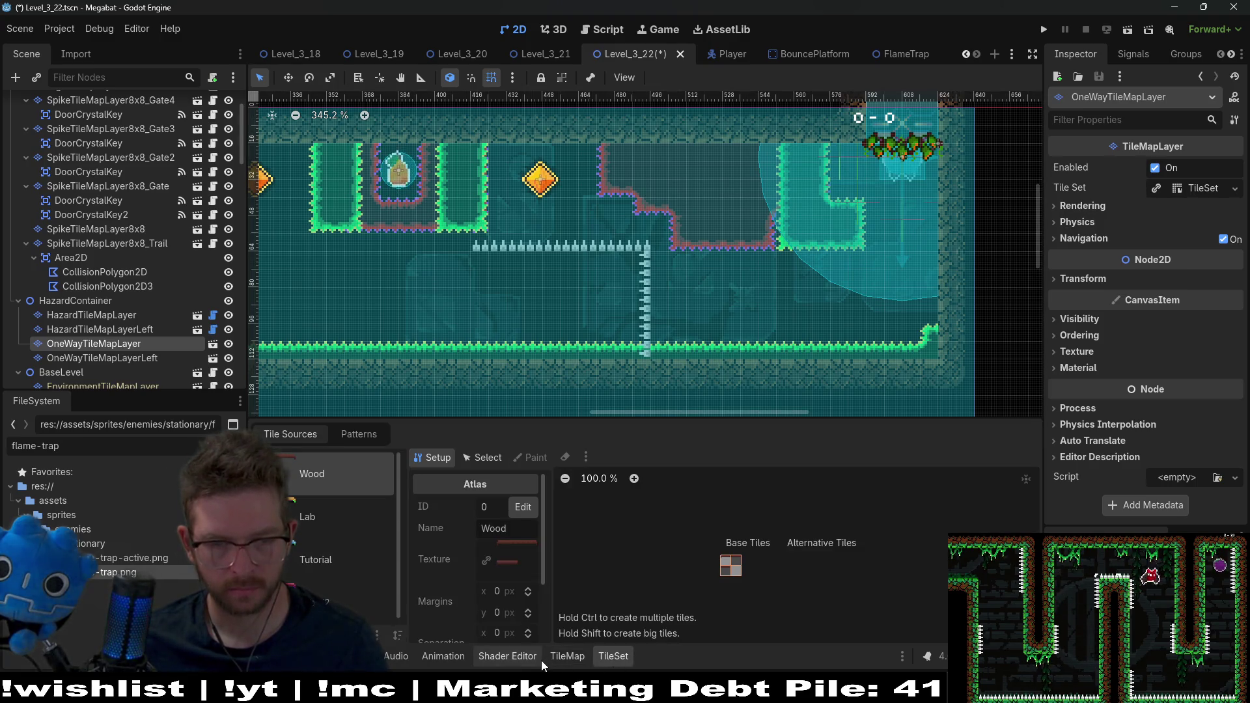
{"action": "left_click", "coordinate": [571, 658]}
- Paint one-way platform tiles in a strip under the spike row
{"action": "left_click", "coordinate": [279, 465]}
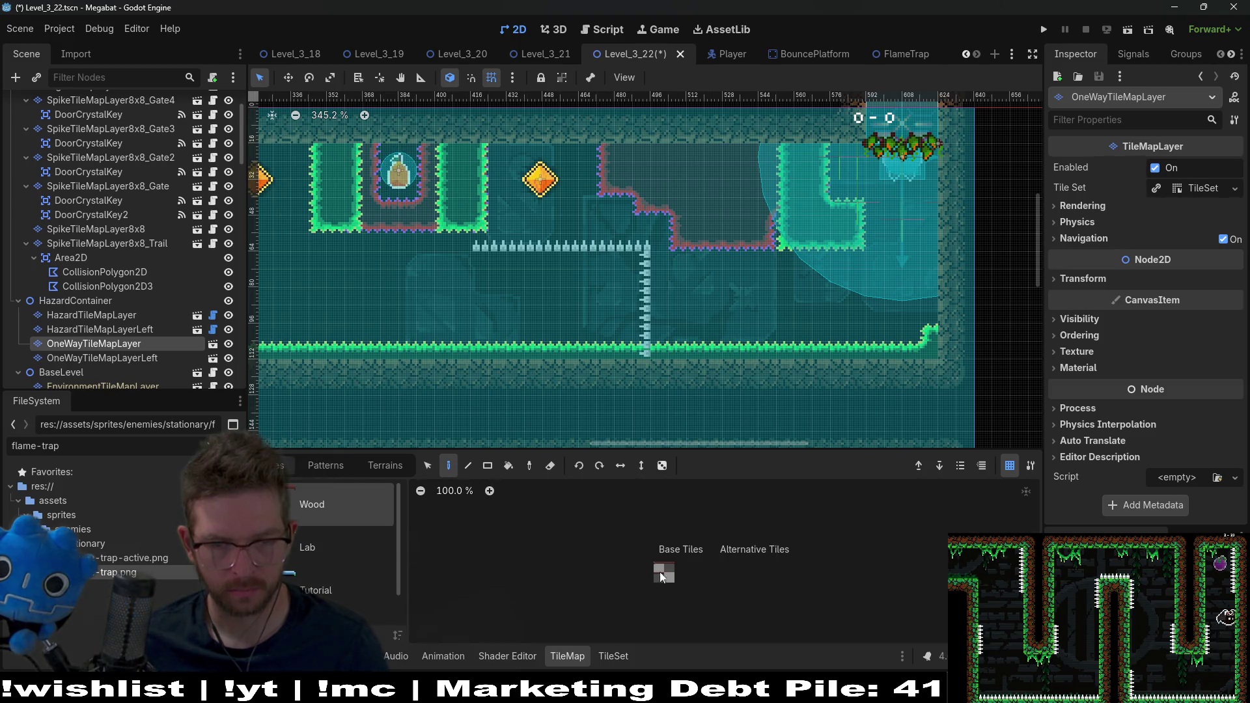
{"action": "left_click", "coordinate": [661, 571]}
{"action": "left_click", "coordinate": [486, 263]}
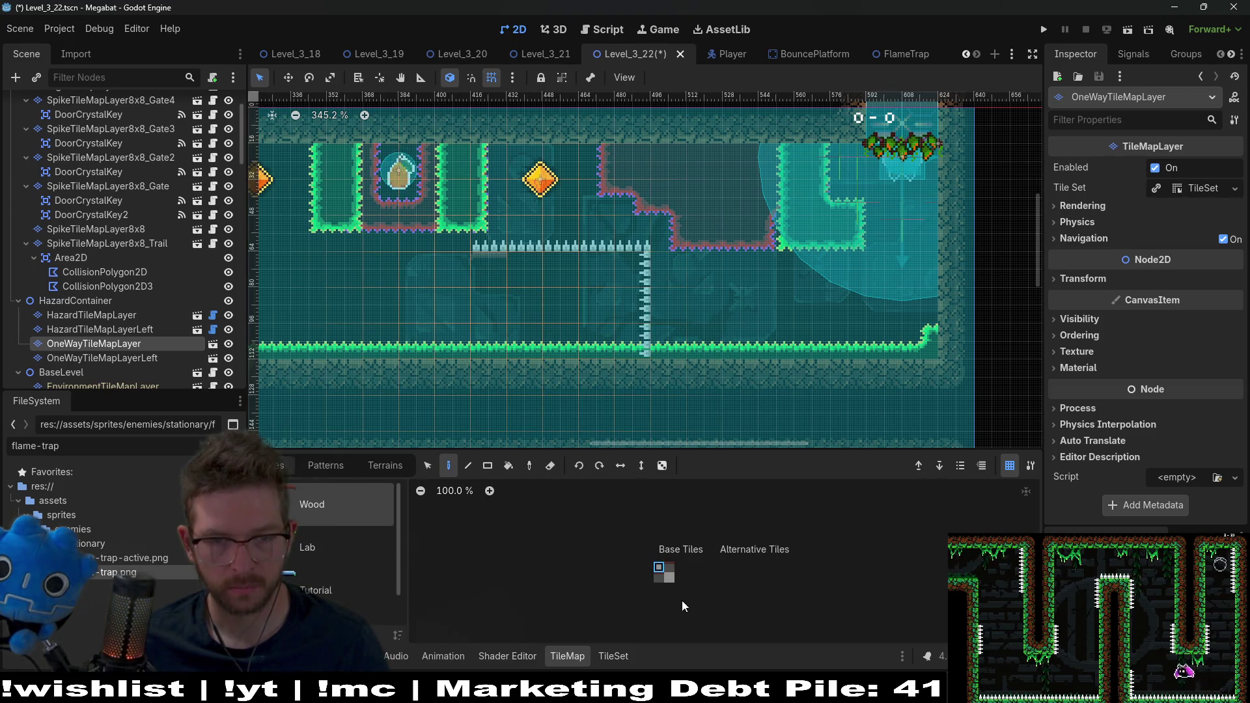
{"action": "scroll", "coordinate": [597, 300], "scroll_direction": "up", "scroll_amount": 5}
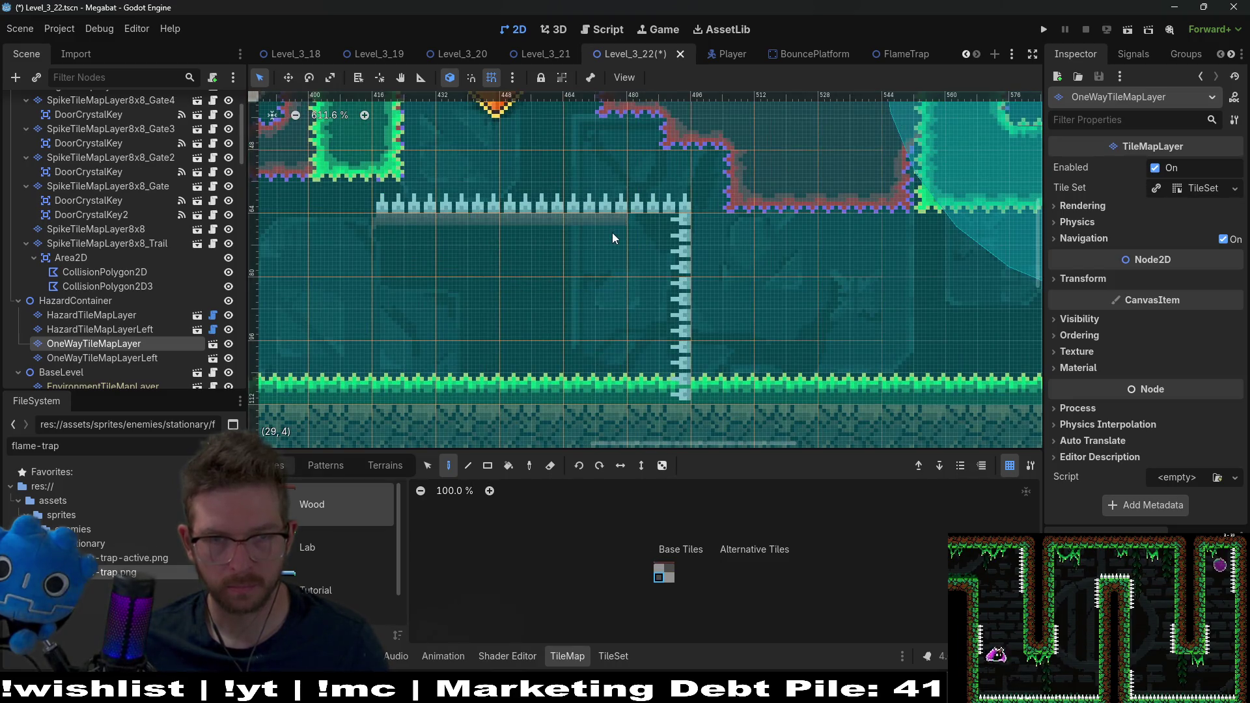
{"action": "left_click", "coordinate": [673, 234]}
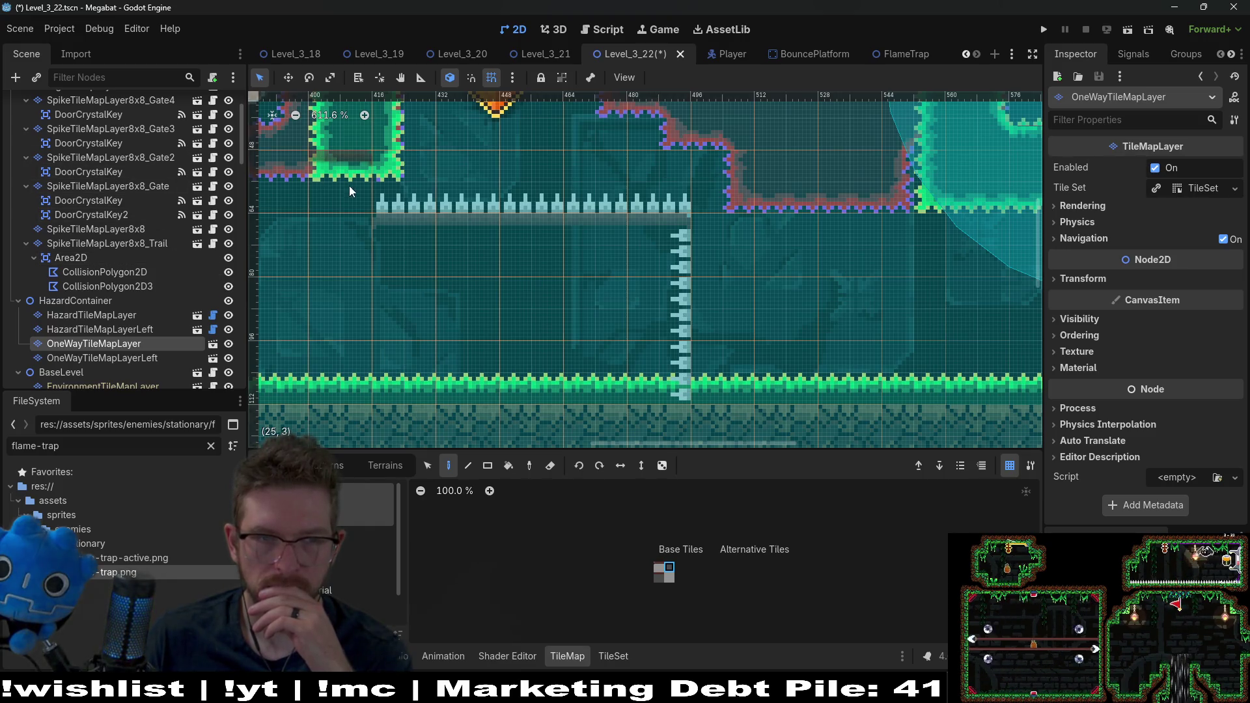
{"action": "left_click_drag", "start_coordinate": [349, 185], "coordinate": [419, 226]}
{"action": "scroll", "coordinate": [112, 203], "scroll_direction": "up", "scroll_amount": 3}
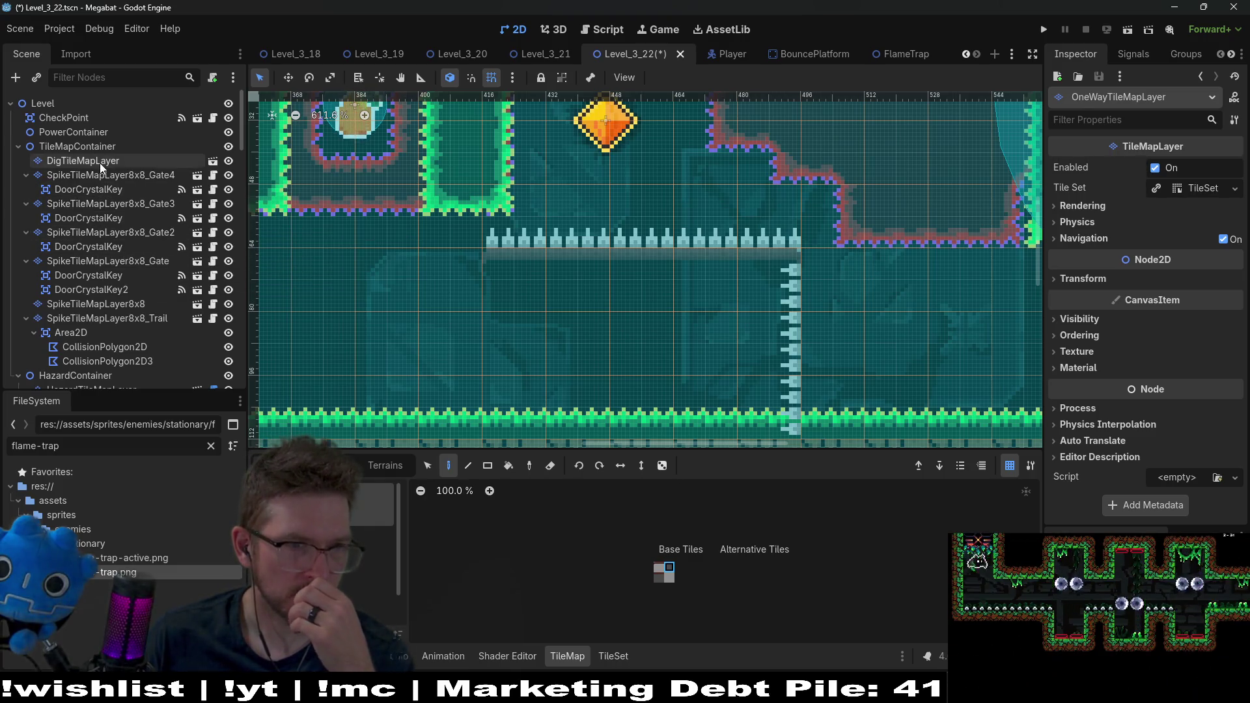
- Extend the green pillar downward with green wall terrain on SpikeTileMapLayer8x8
{"action": "left_click", "coordinate": [121, 291]}
{"action": "left_click", "coordinate": [98, 304]}
{"action": "left_click", "coordinate": [381, 465]}
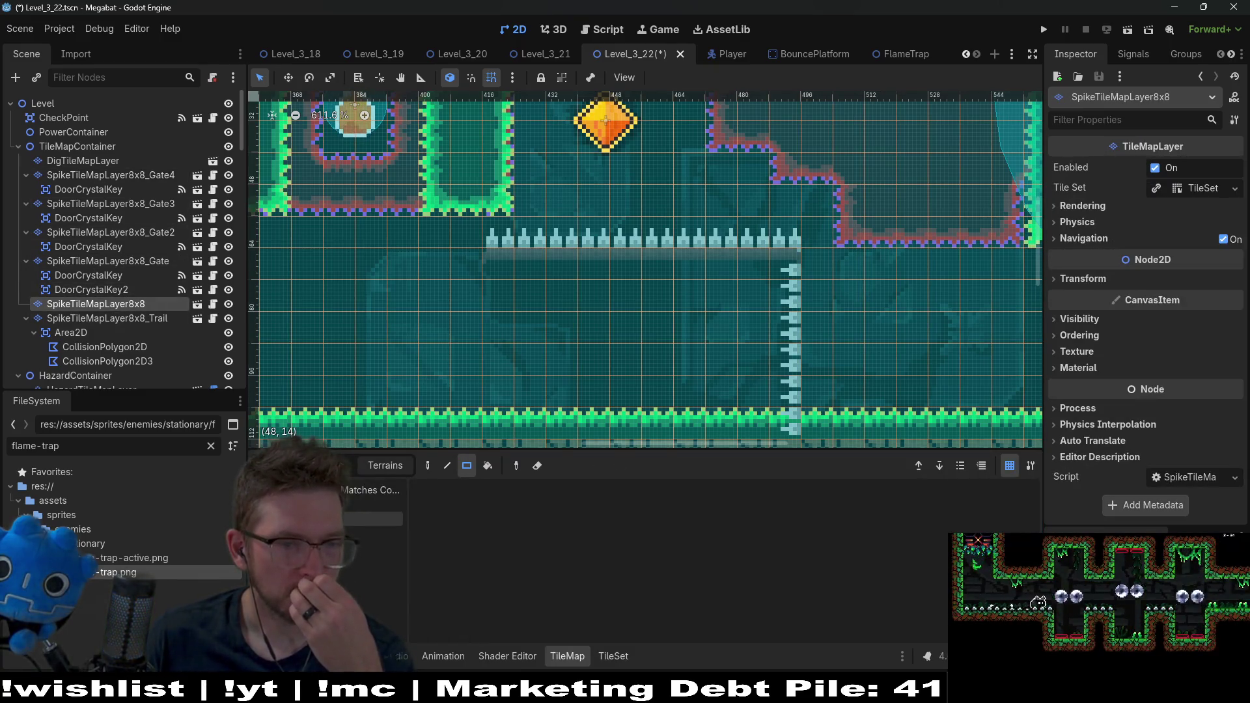
{"action": "left_click", "coordinate": [371, 505]}
{"action": "left_click_drag", "start_coordinate": [451, 209], "coordinate": [475, 256]}
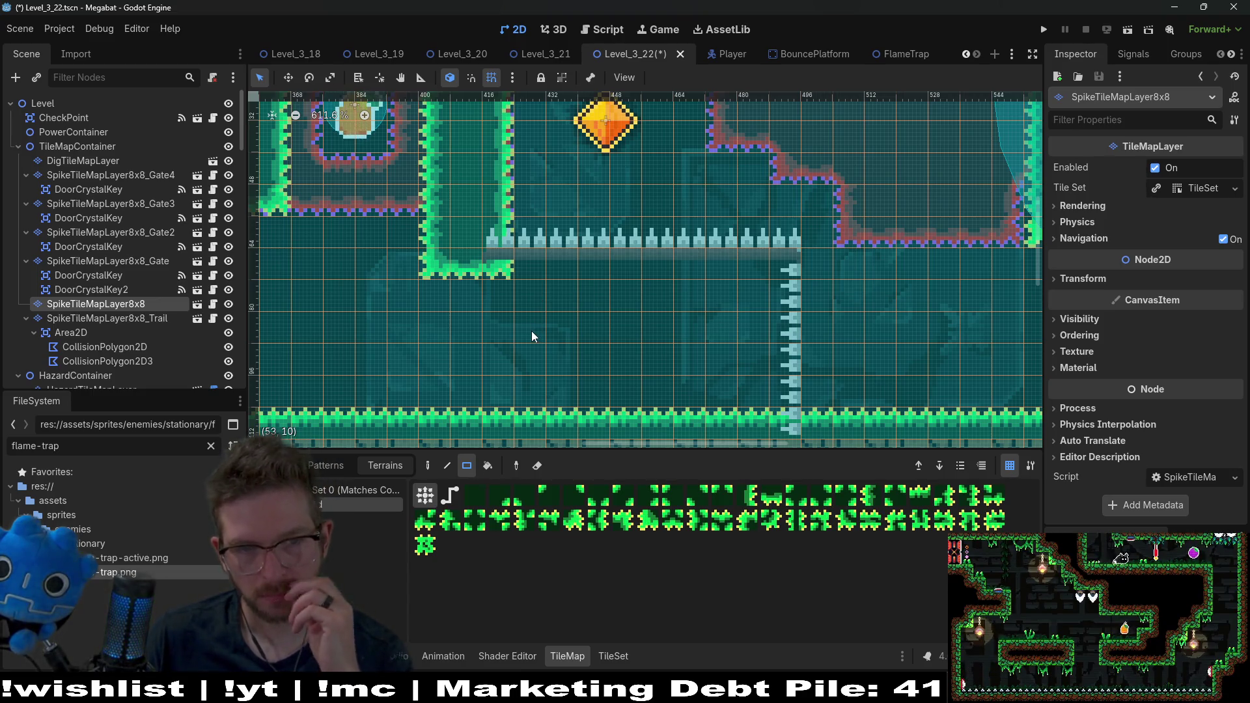
- Move HazardContainer up to sit right below PowerContainer
{"action": "scroll", "coordinate": [91, 322], "scroll_direction": "down", "scroll_amount": 3}
{"action": "left_click", "coordinate": [99, 273]}
{"action": "mouse_move", "coordinate": [99, 272]}
{"action": "left_mouse_down"}
{"action": "mouse_move", "coordinate": [84, 91]}
{"action": "mouse_move", "coordinate": [67, 136]}
{"action": "left_mouse_up"}
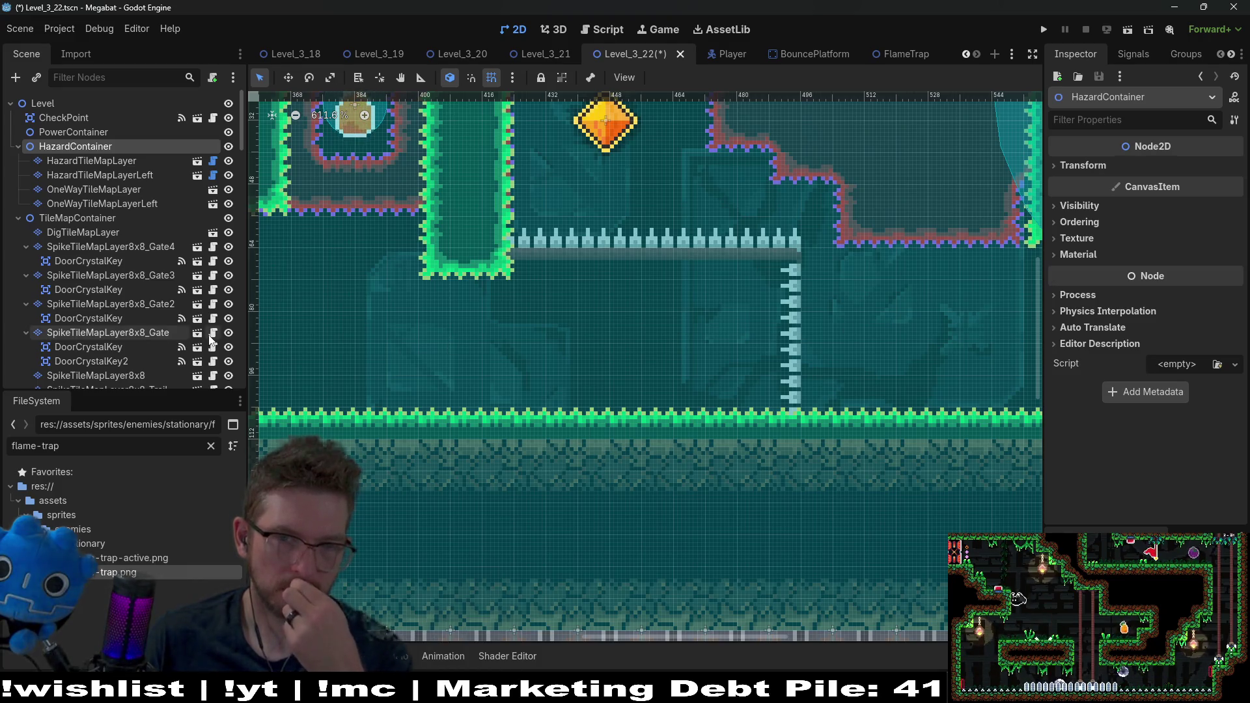
- Set OneWayTileMapLayerLeft's rotation to 270°
{"action": "scroll", "coordinate": [124, 331], "scroll_direction": "down", "scroll_amount": 5}
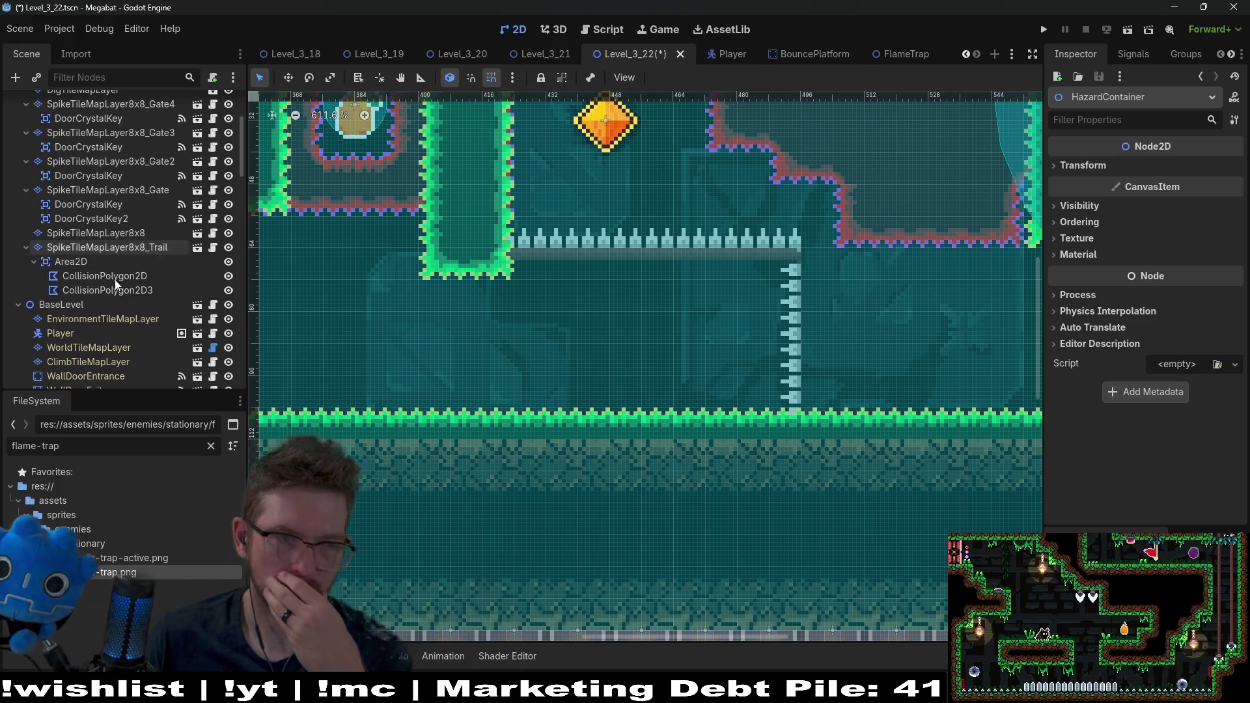
{"action": "scroll", "coordinate": [123, 308], "scroll_direction": "down", "scroll_amount": 3}
{"action": "scroll", "coordinate": [123, 309], "scroll_direction": "up", "scroll_amount": 8}
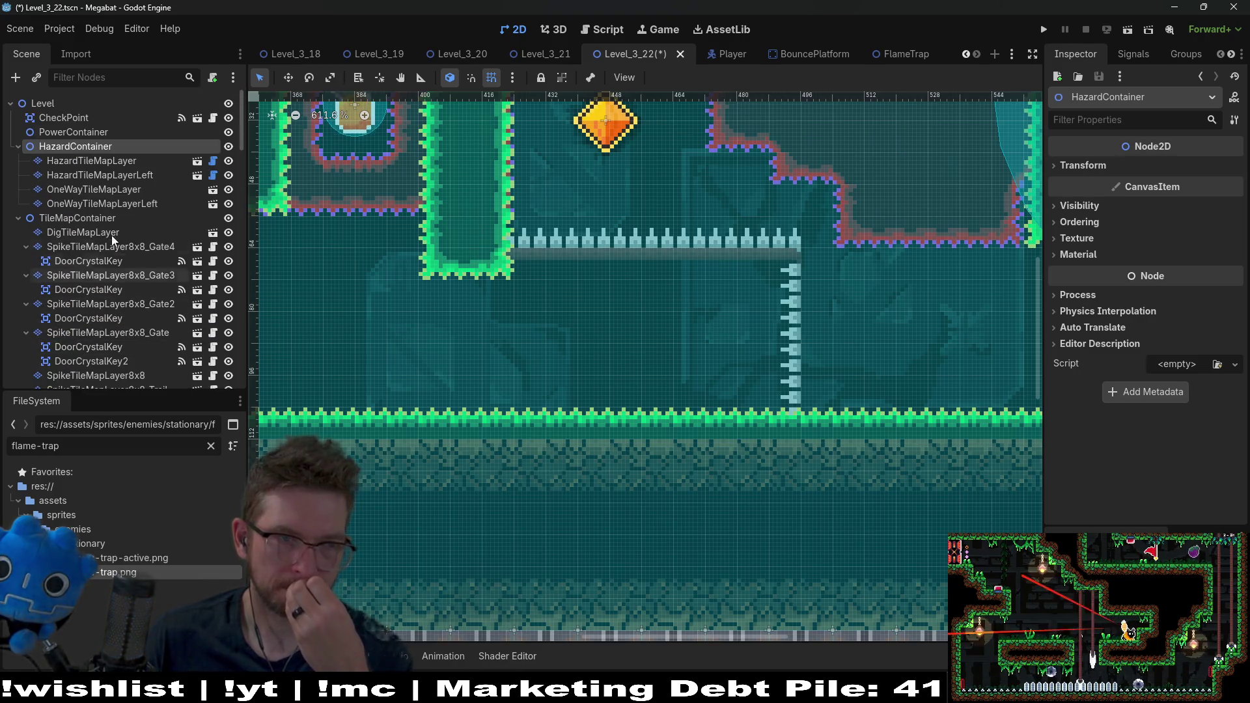
{"action": "left_click", "coordinate": [130, 202]}
{"action": "scroll", "coordinate": [1114, 328], "scroll_direction": "down", "scroll_amount": 10}
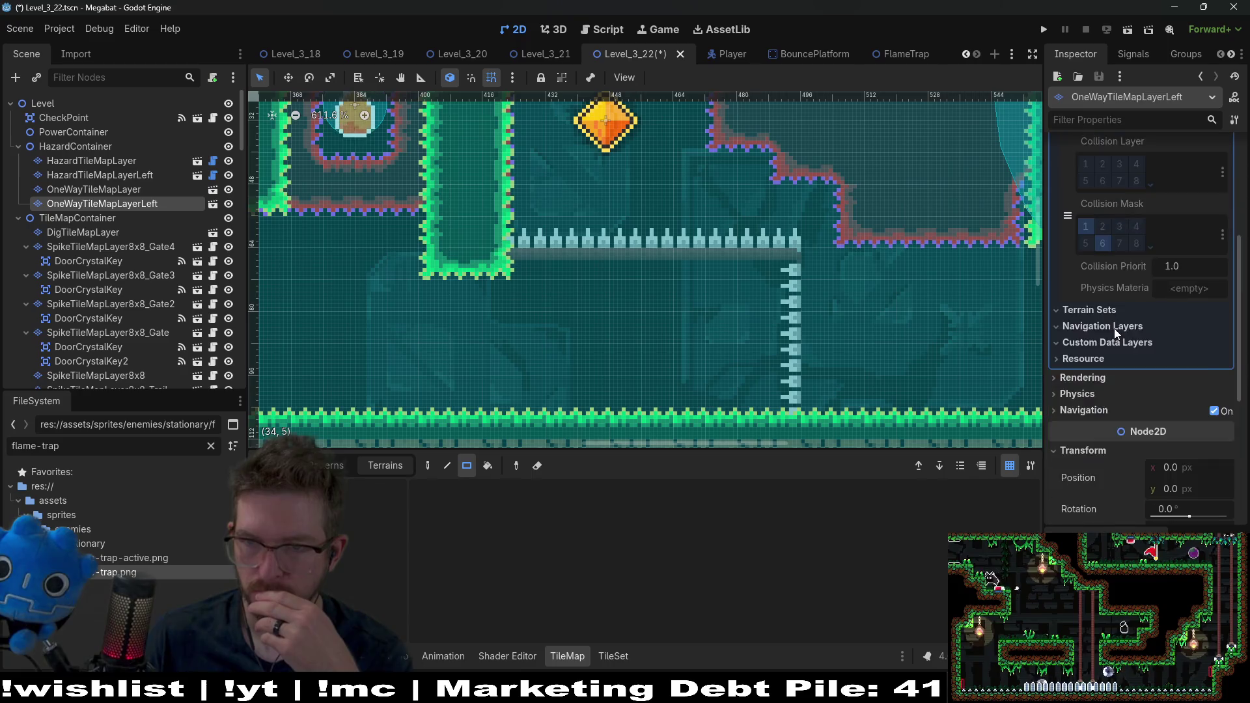
{"action": "left_click", "coordinate": [1179, 365]}
{"action": "type", "text": "270"}
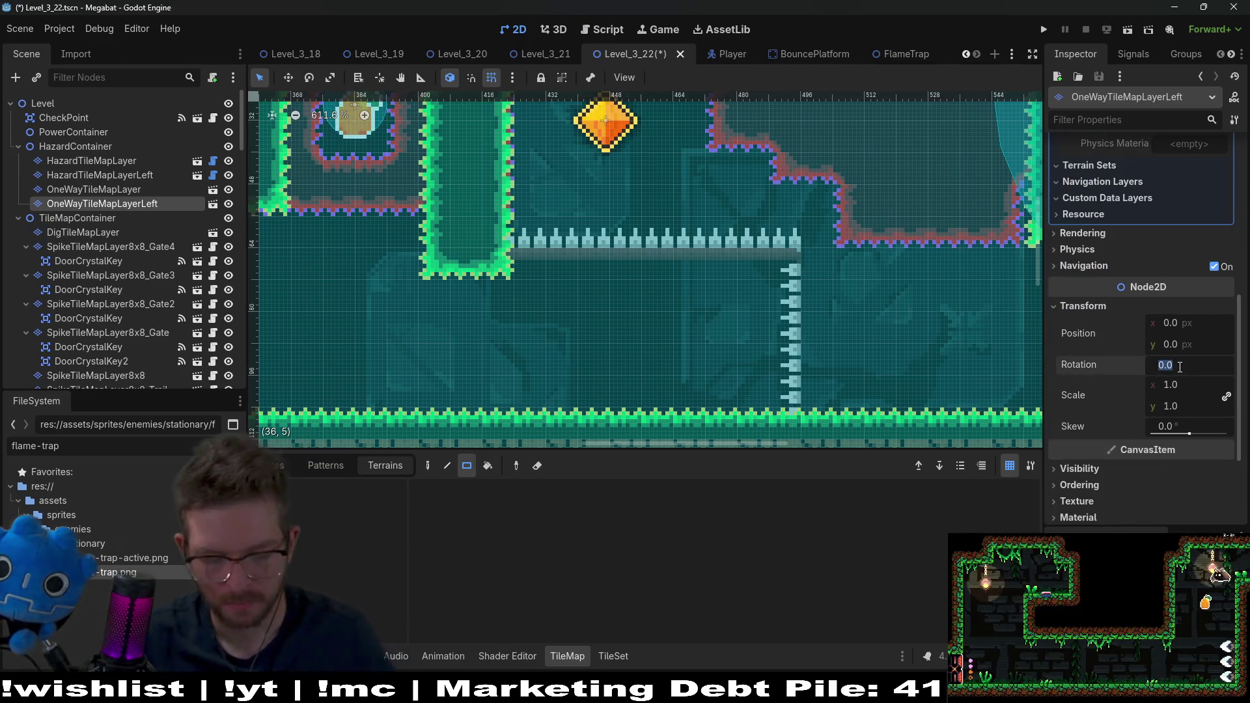
{"action": "key", "text": "Return"}
- Pick the one-way platform tile on OneWayTileMapLayer and pan around the level's left side
{"action": "left_click", "coordinate": [277, 465]}
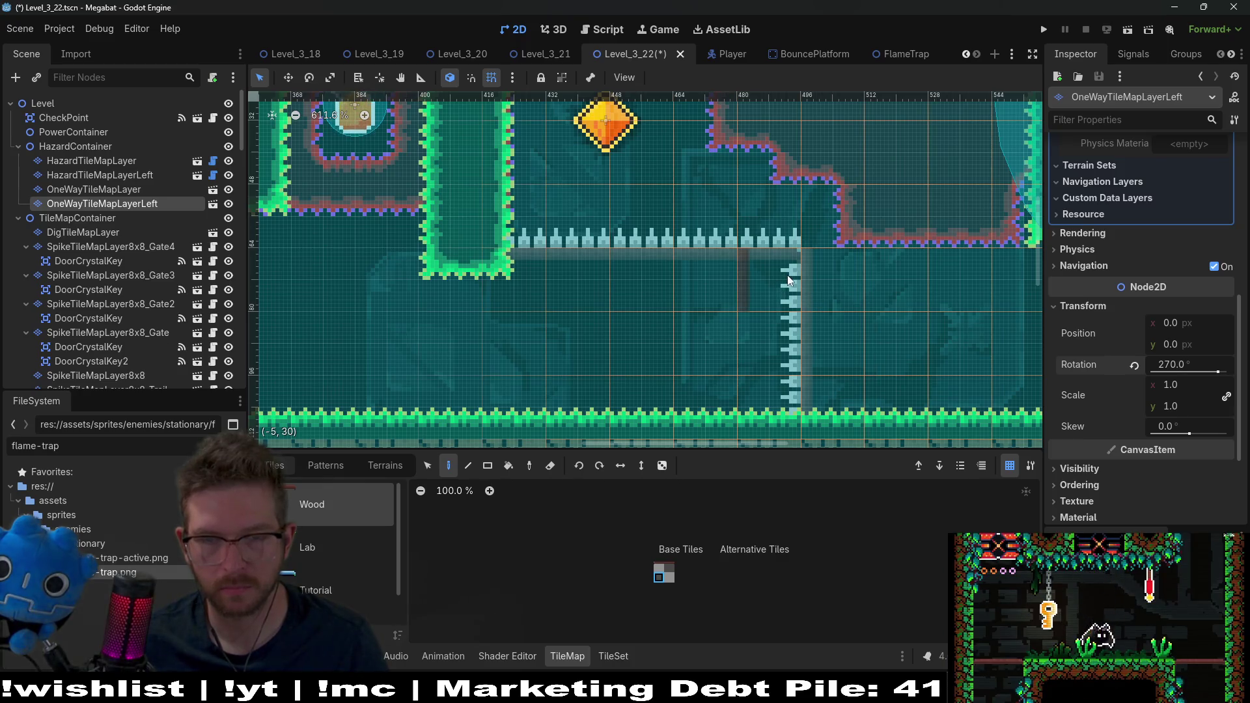
{"action": "scroll", "coordinate": [822, 287], "scroll_direction": "up", "scroll_amount": 5}
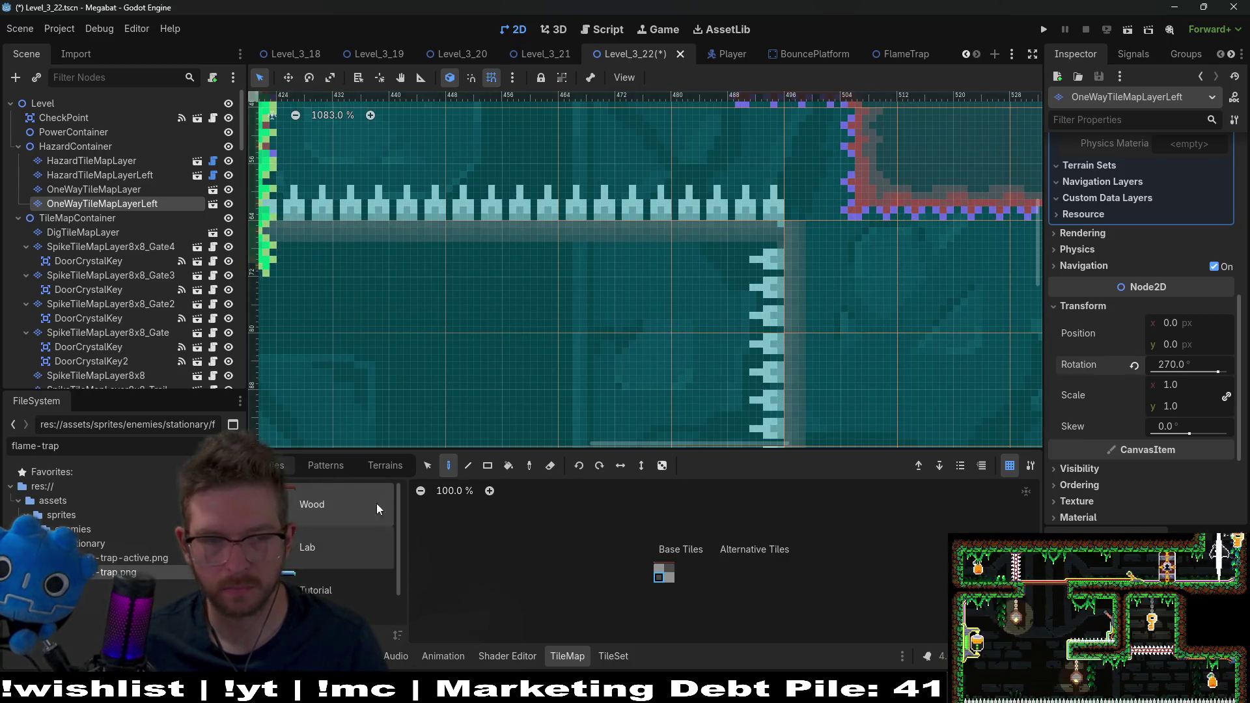
{"action": "left_click", "coordinate": [123, 189]}
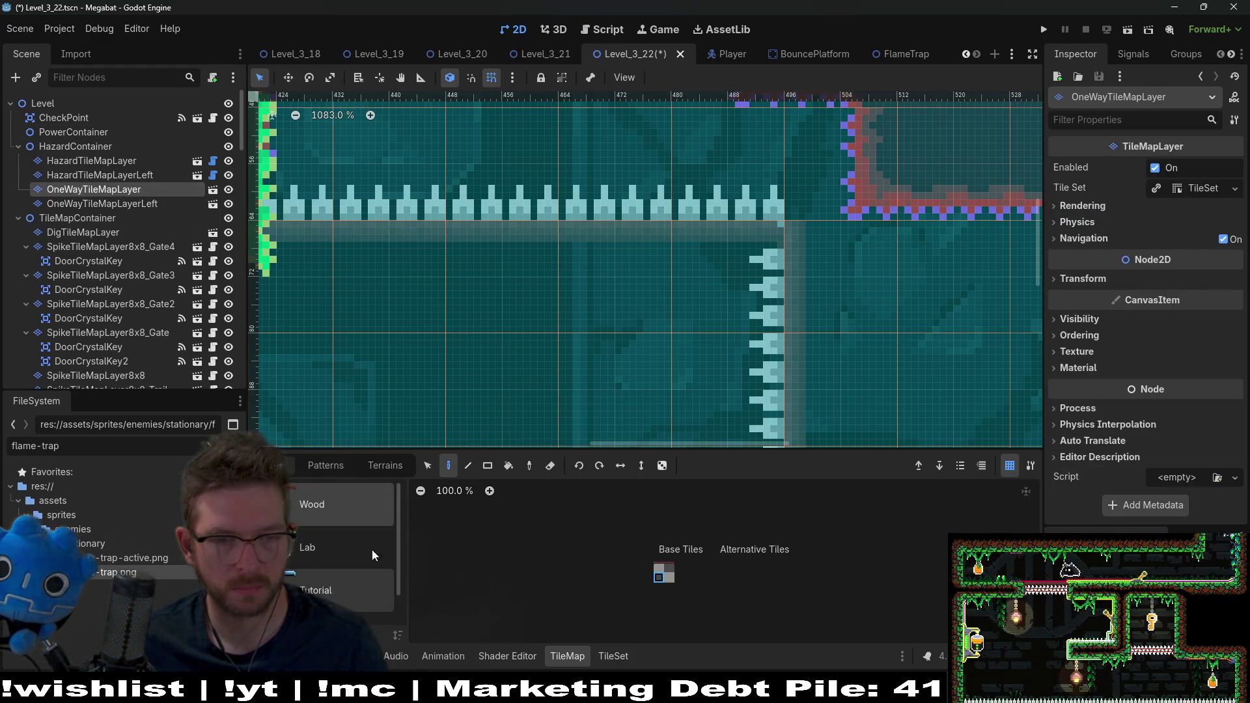
{"action": "left_click", "coordinate": [657, 578]}
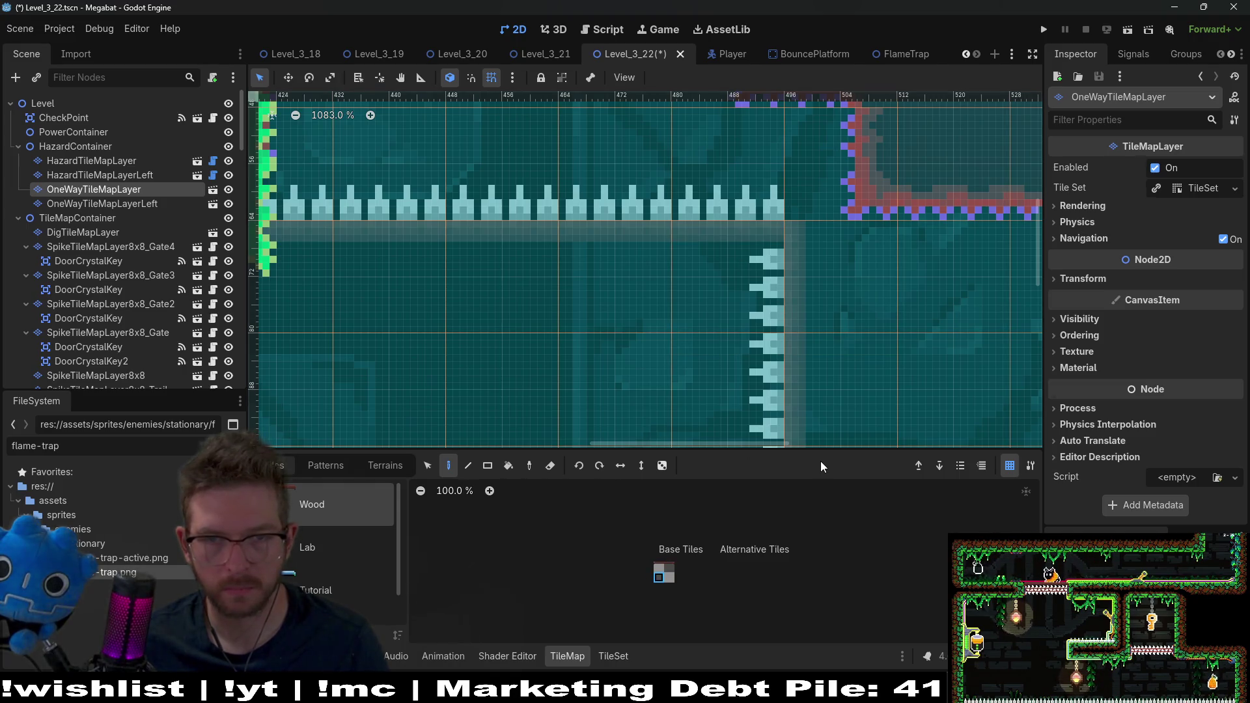
{"action": "scroll", "coordinate": [867, 290], "scroll_direction": "down", "scroll_amount": 4}
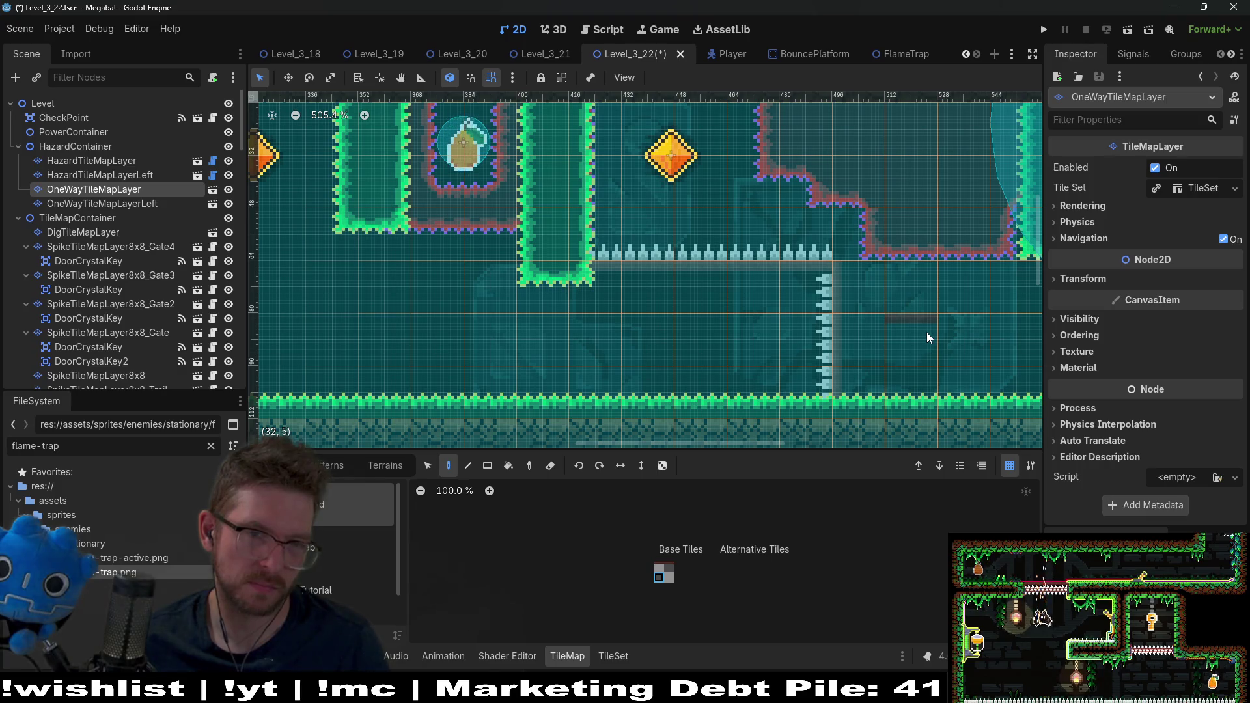
{"action": "scroll", "coordinate": [927, 332], "scroll_direction": "down", "scroll_amount": 2}
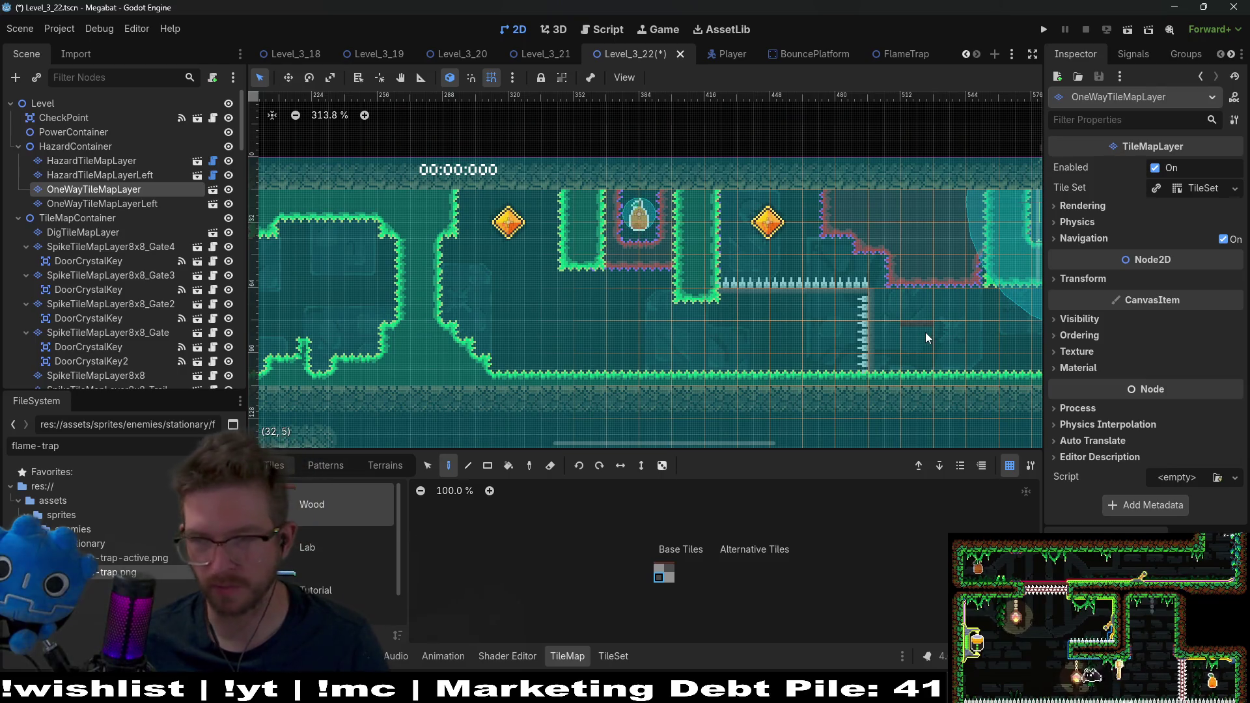
{"action": "left_click_drag", "start_coordinate": [955, 278], "coordinate": [841, 315]}
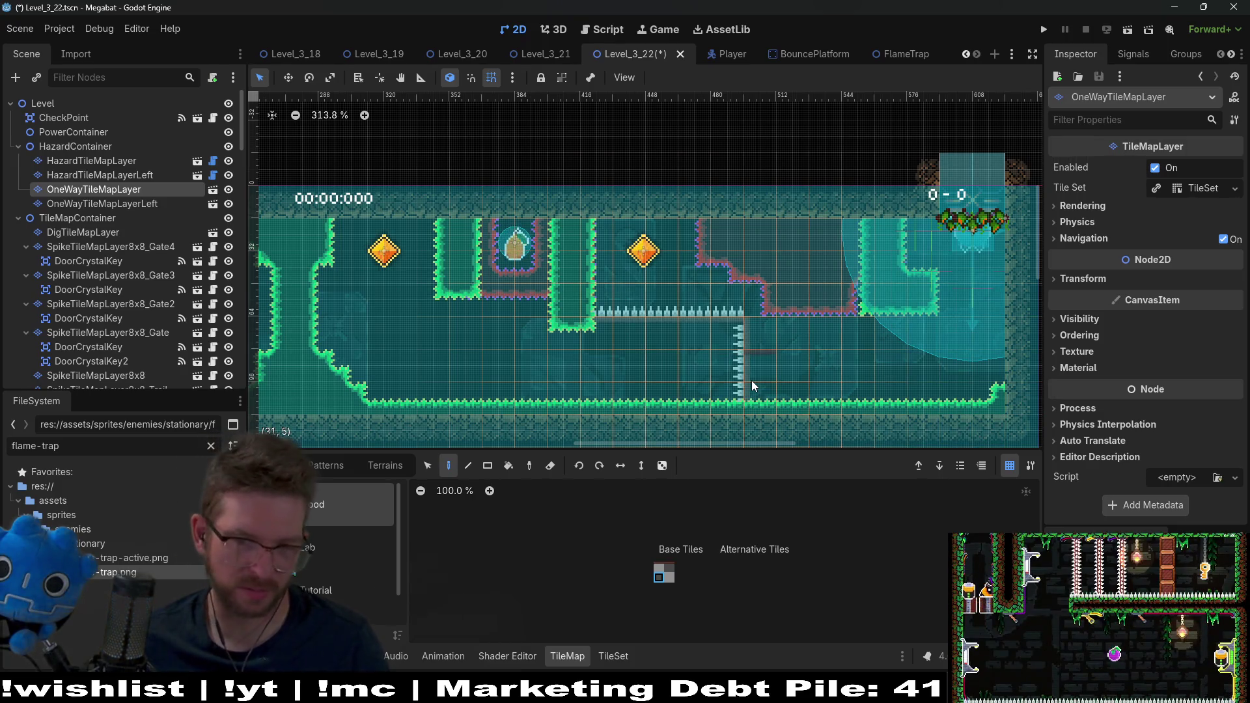
{"action": "scroll", "coordinate": [748, 381], "scroll_direction": "up", "scroll_amount": 3}
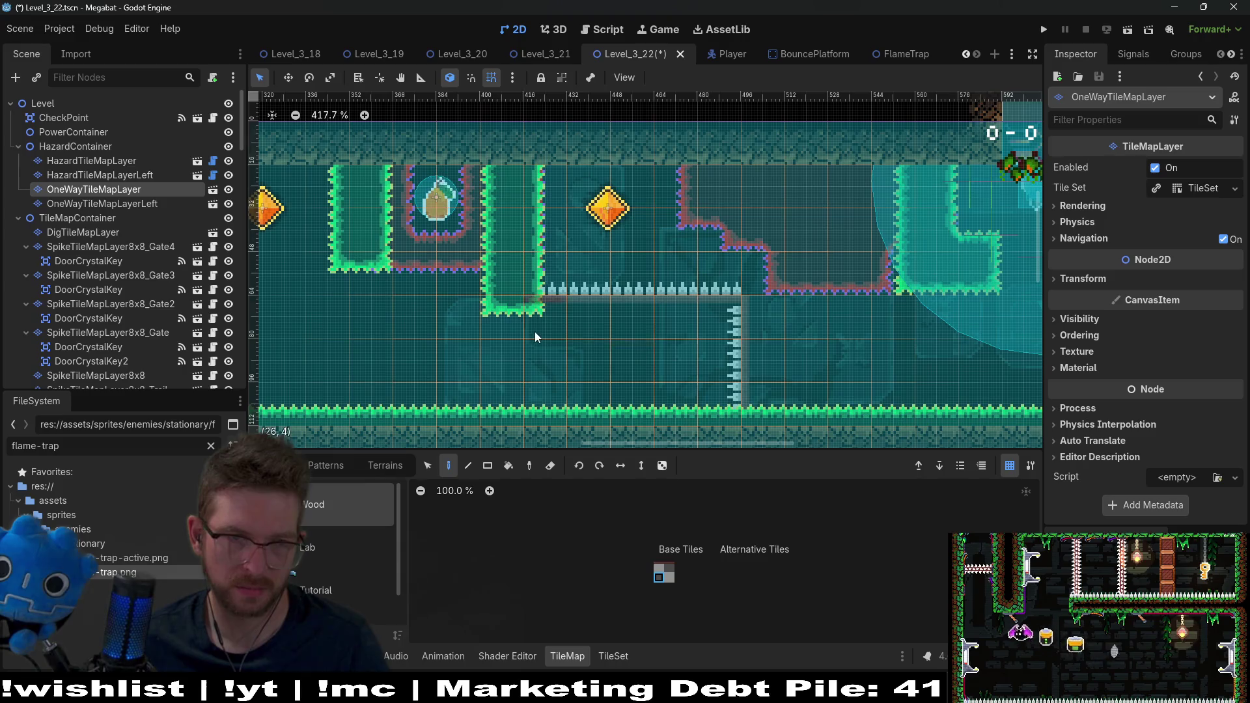
{"action": "left_click_drag", "start_coordinate": [534, 331], "coordinate": [704, 334]}
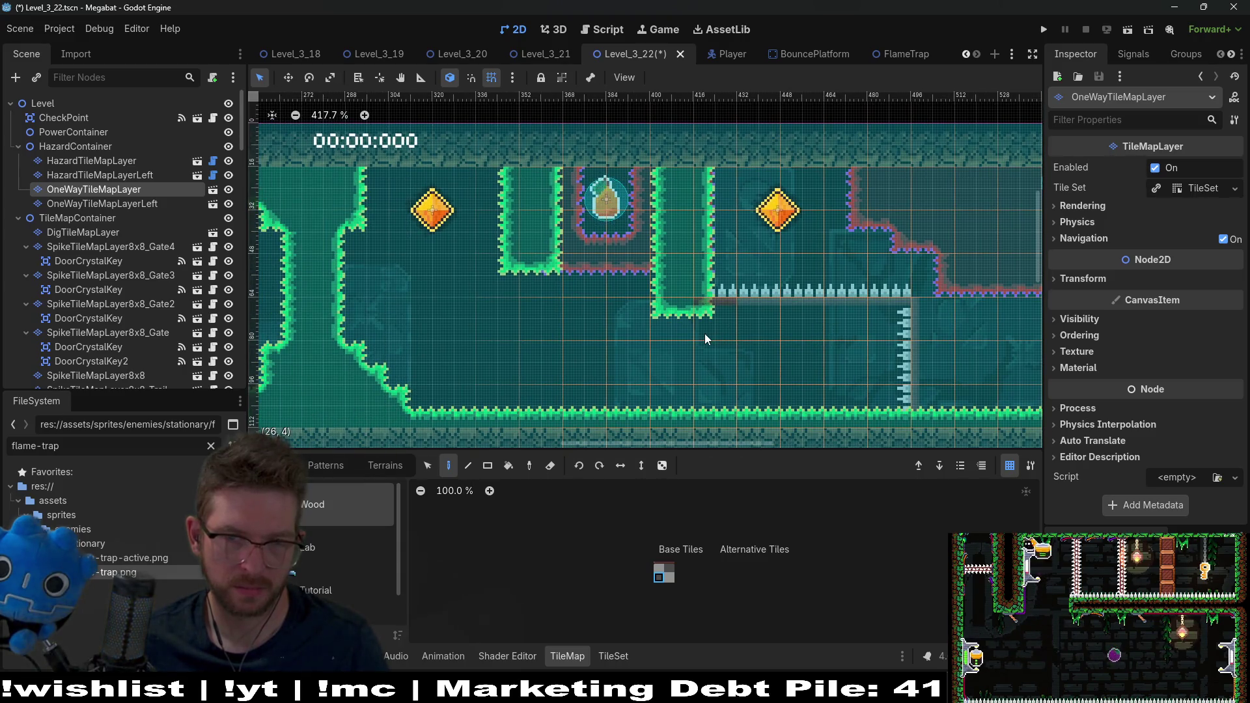
{"action": "scroll", "coordinate": [696, 334], "scroll_direction": "right", "scroll_amount": 5}
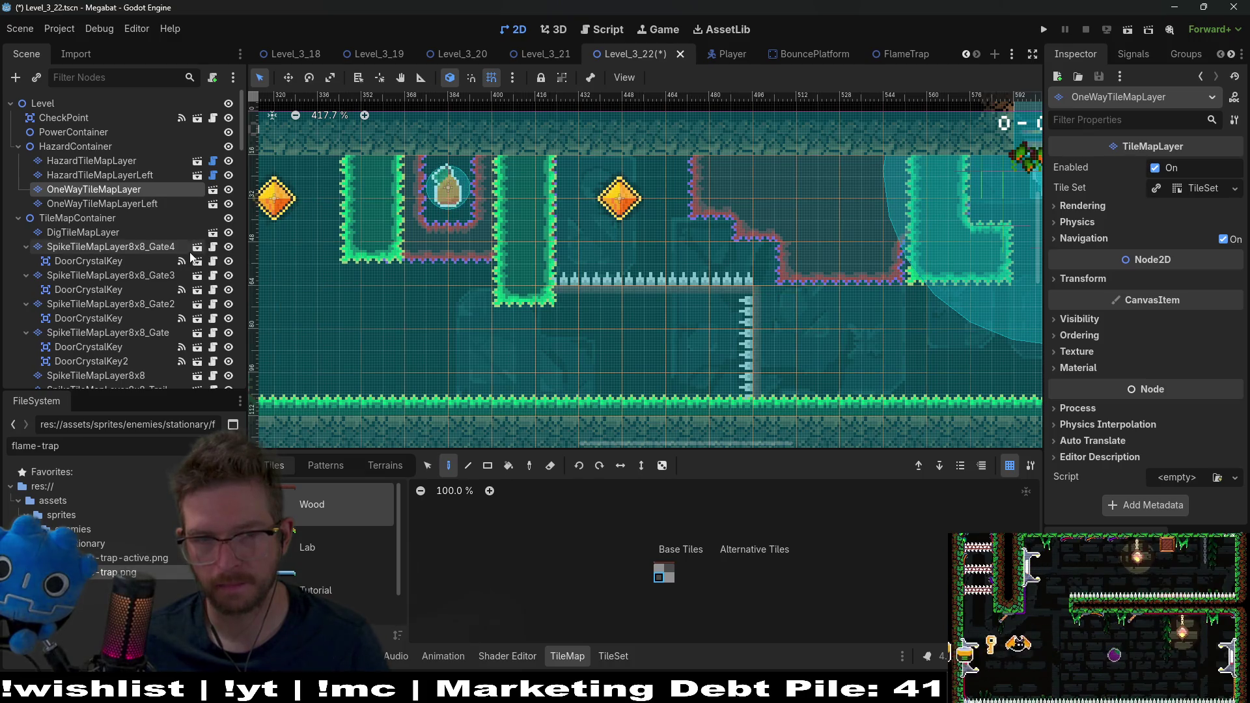
{"action": "left_click", "coordinate": [133, 202]}
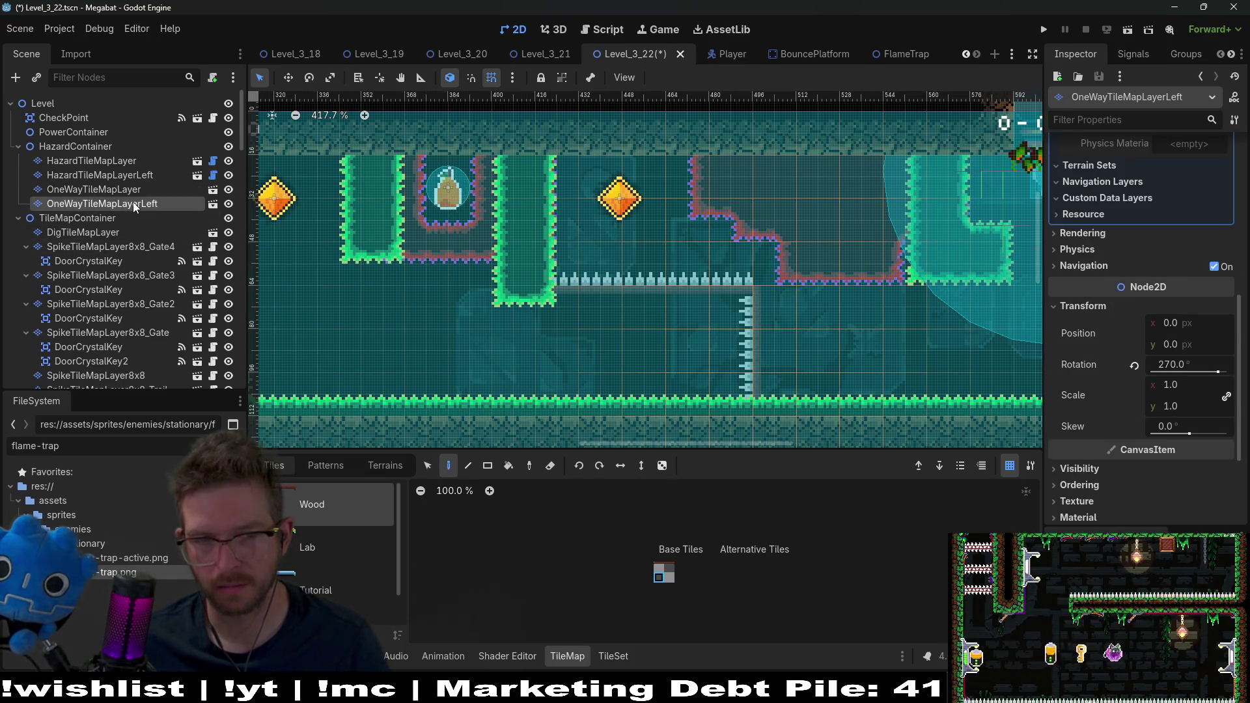
- Delete the OneWayTileMapLayerLeft node and erase the Spikes column on HazardTileMapLayerLeft
{"action": "key", "text": "Delete"}
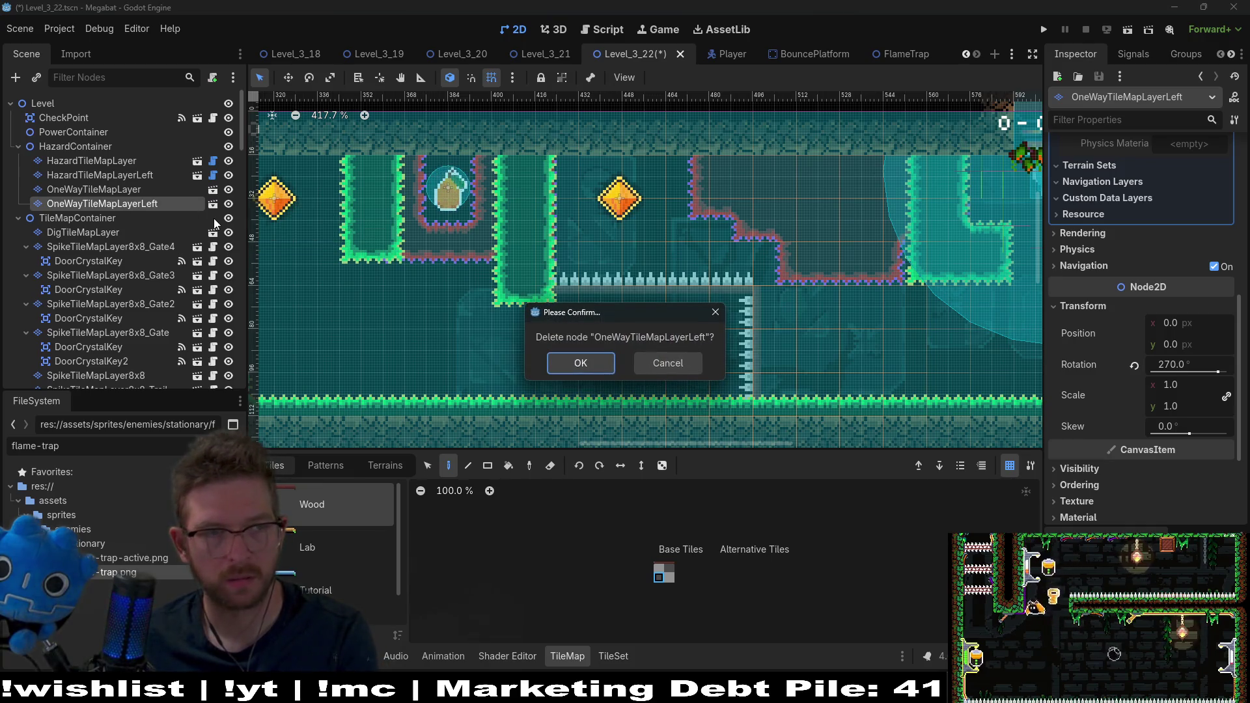
{"action": "key", "text": "Return"}
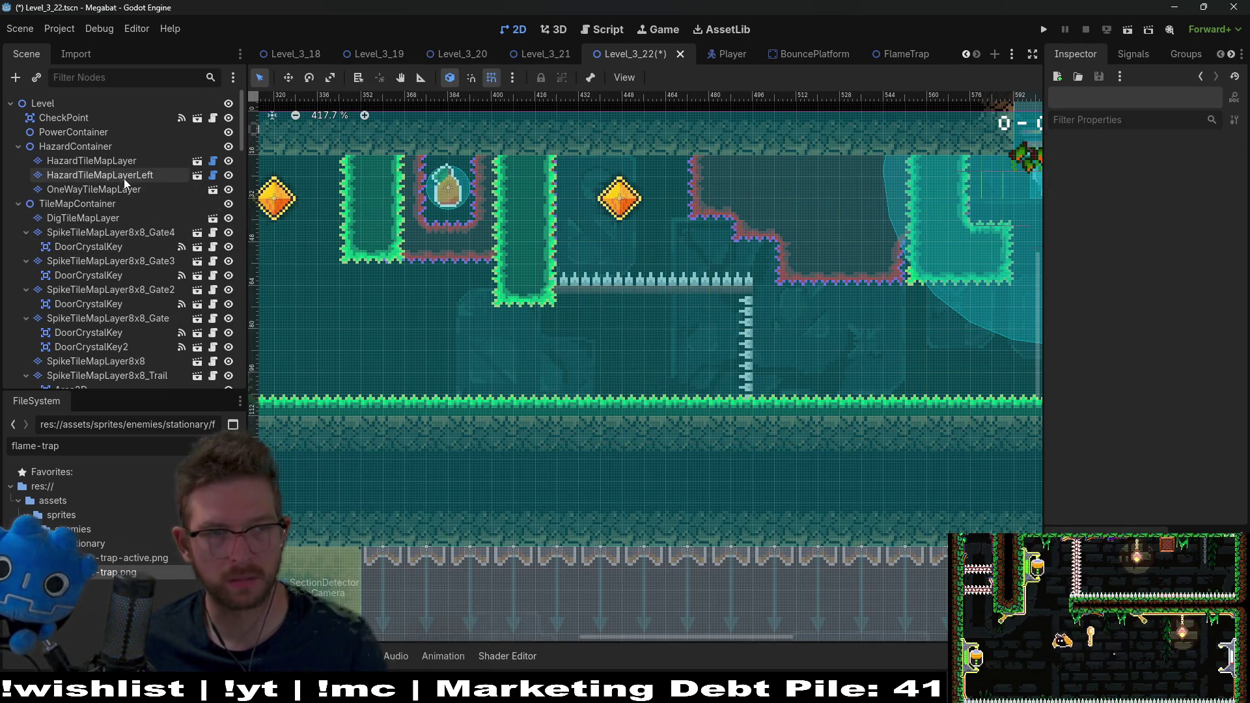
{"action": "left_click", "coordinate": [115, 186]}
{"action": "key", "text": "Up"}
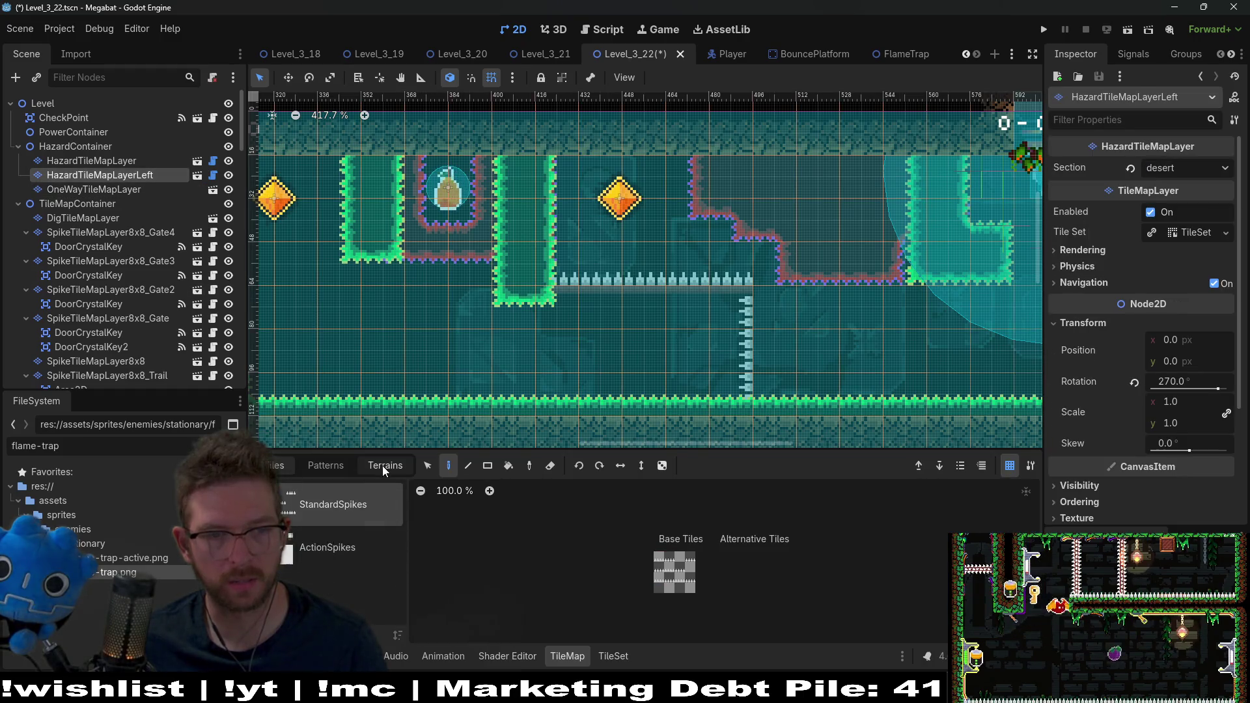
{"action": "left_click", "coordinate": [385, 465]}
{"action": "left_click", "coordinate": [313, 509]}
{"action": "left_click_drag", "start_coordinate": [752, 302], "coordinate": [745, 411]}
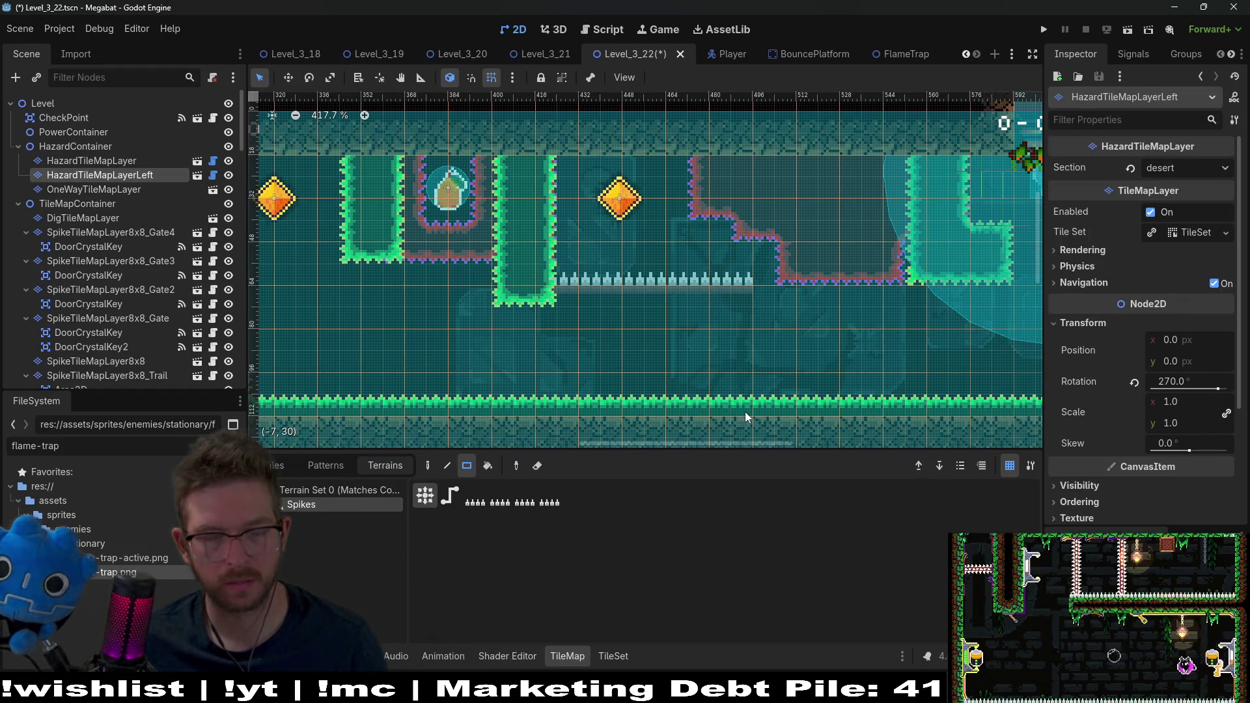
{"action": "scroll", "coordinate": [767, 347], "scroll_direction": "up", "scroll_amount": 5}
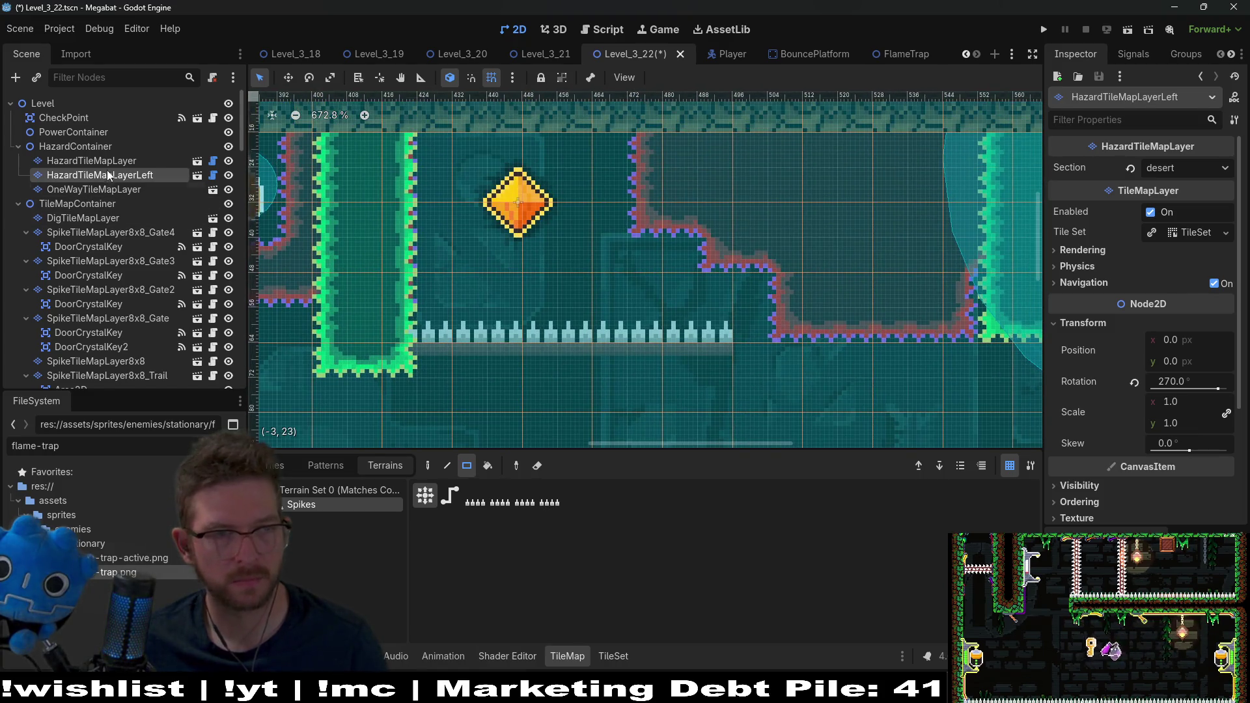
{"action": "left_click", "coordinate": [136, 363]}
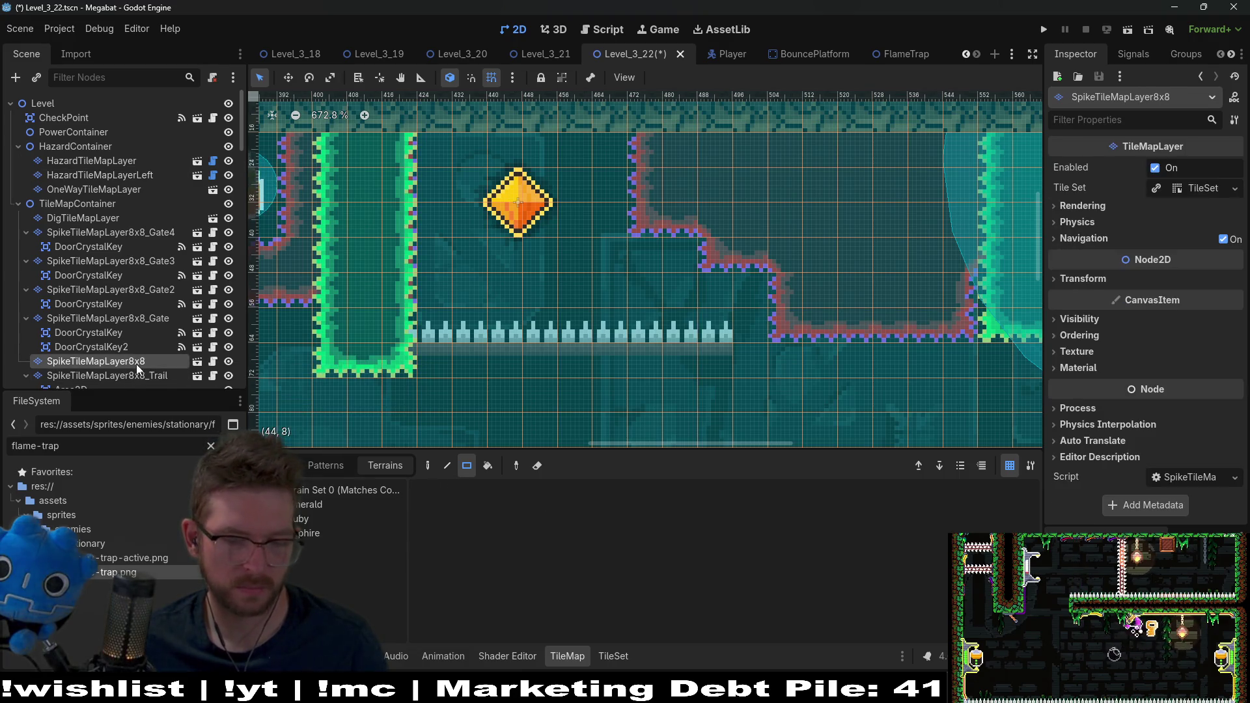
- Paint an Emerald block under the right end of the spike row
{"action": "left_click", "coordinate": [306, 504]}
{"action": "mouse_move", "coordinate": [716, 355]}
{"action": "left_mouse_down"}
{"action": "mouse_move", "coordinate": [751, 385]}
{"action": "mouse_move", "coordinate": [768, 352]}
{"action": "left_mouse_up"}
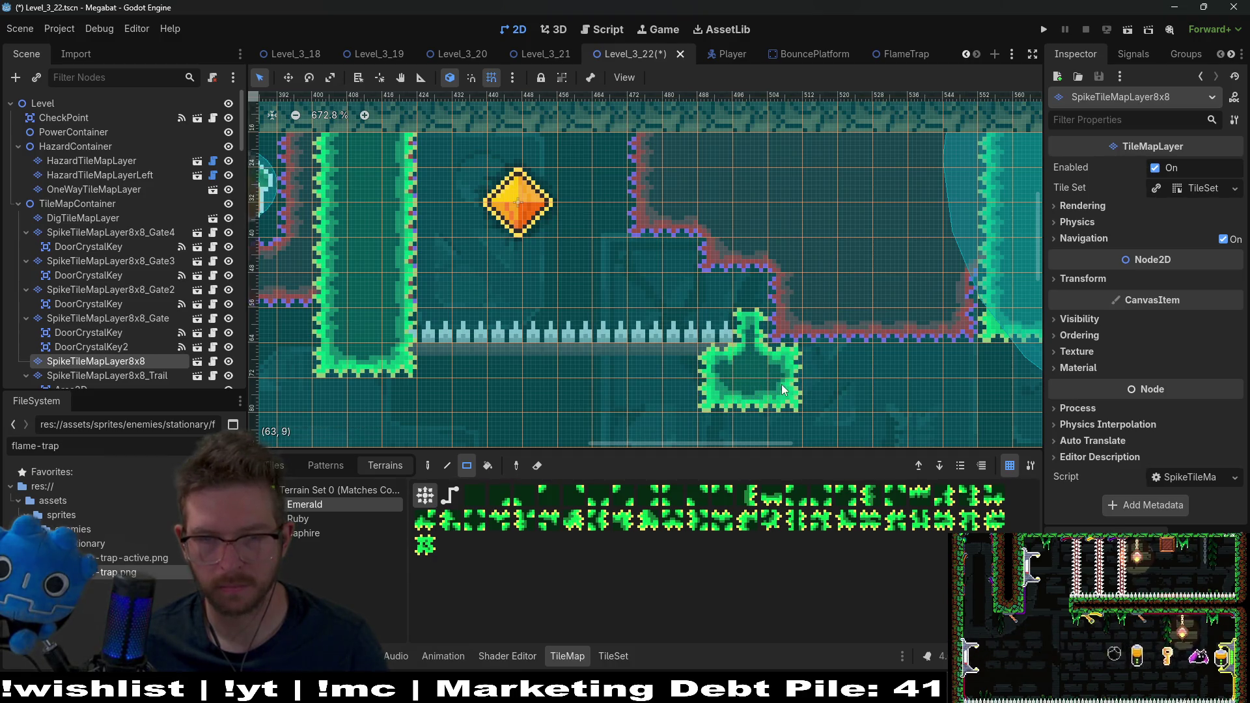
{"action": "scroll", "coordinate": [787, 388], "scroll_direction": "down", "scroll_amount": 2}
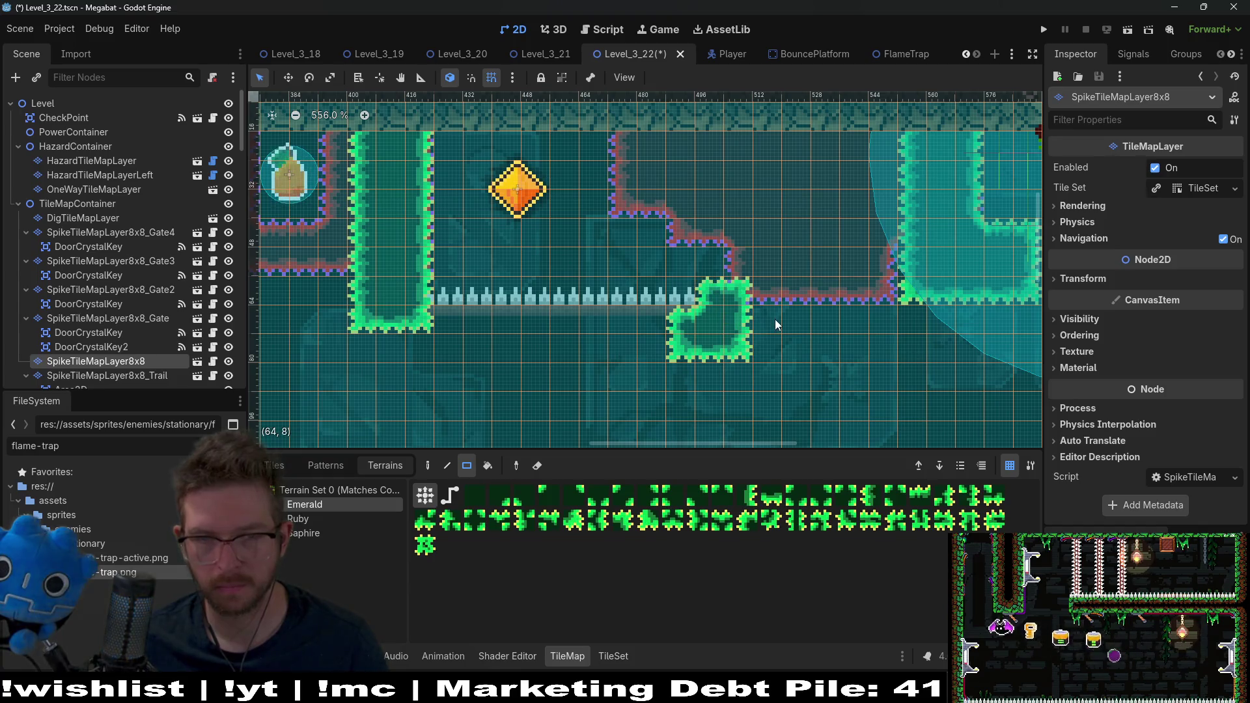
{"action": "scroll", "coordinate": [772, 334], "scroll_direction": "down", "scroll_amount": 5}
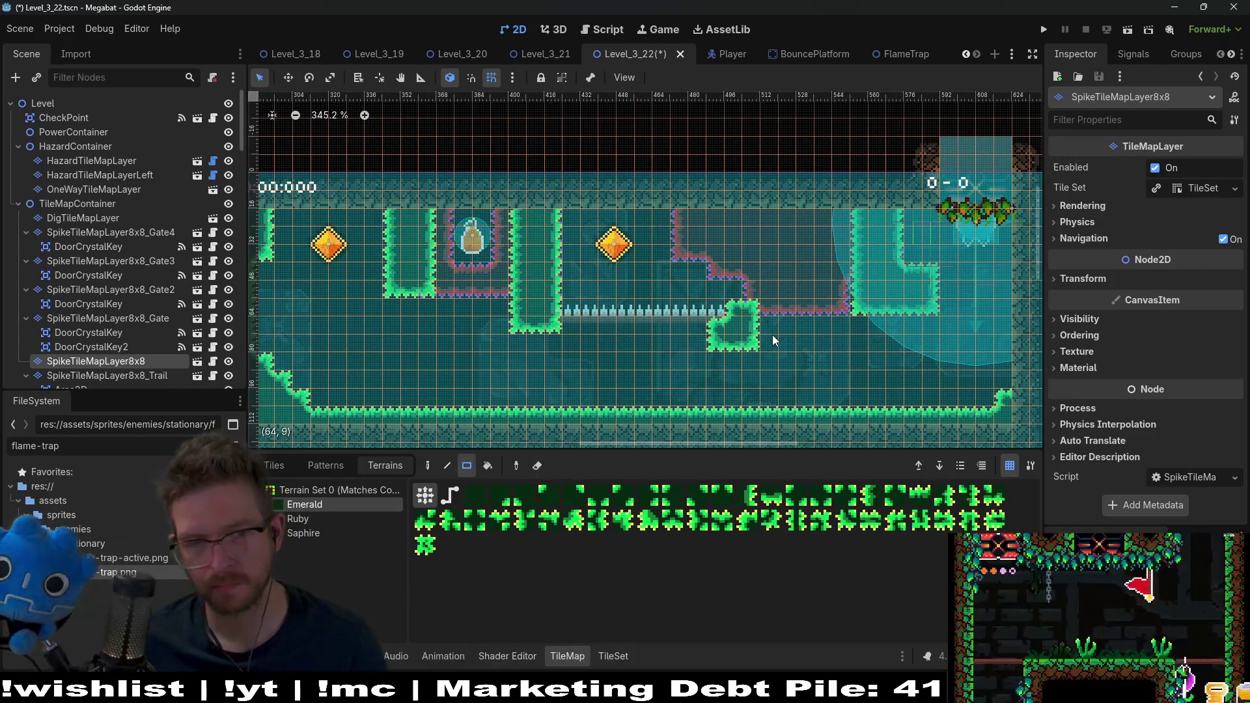
- Reshape the left green column, widening its top and adjusting its bottom tiles
{"action": "right_click", "coordinate": [530, 334]}
{"action": "left_click_drag", "start_coordinate": [565, 211], "coordinate": [572, 228]}
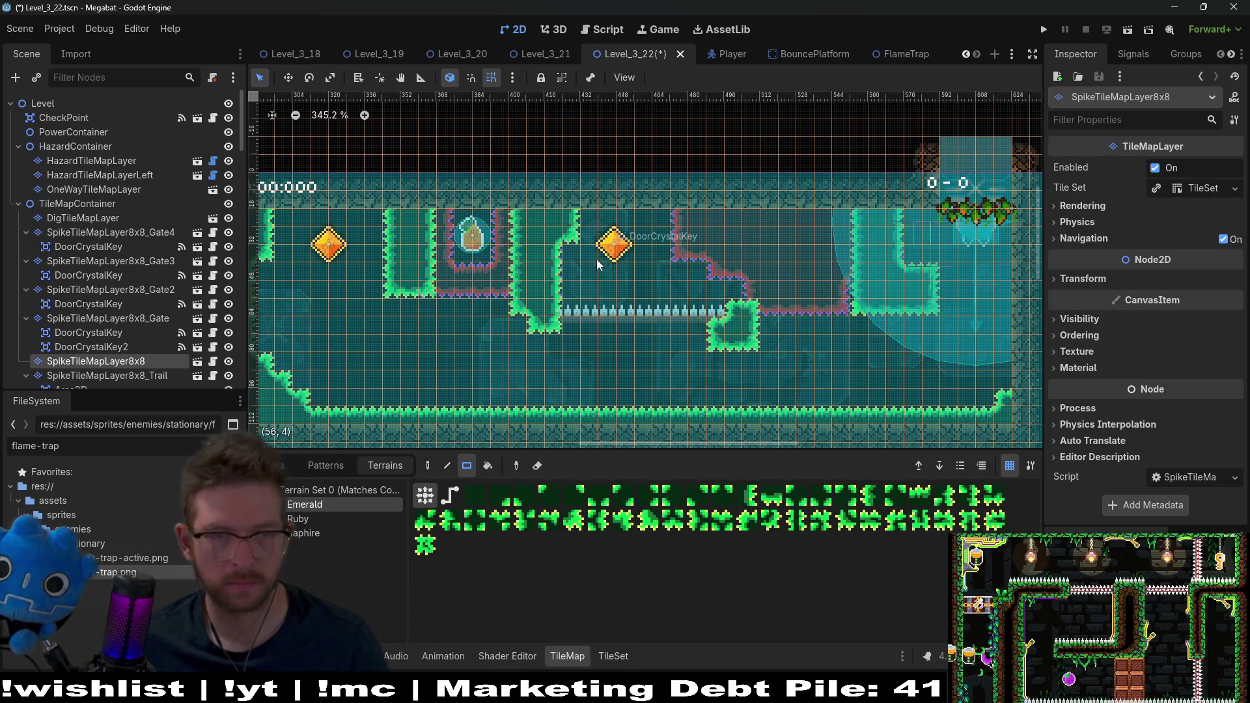
{"action": "right_click", "coordinate": [423, 310]}
{"action": "left_click", "coordinate": [400, 301]}
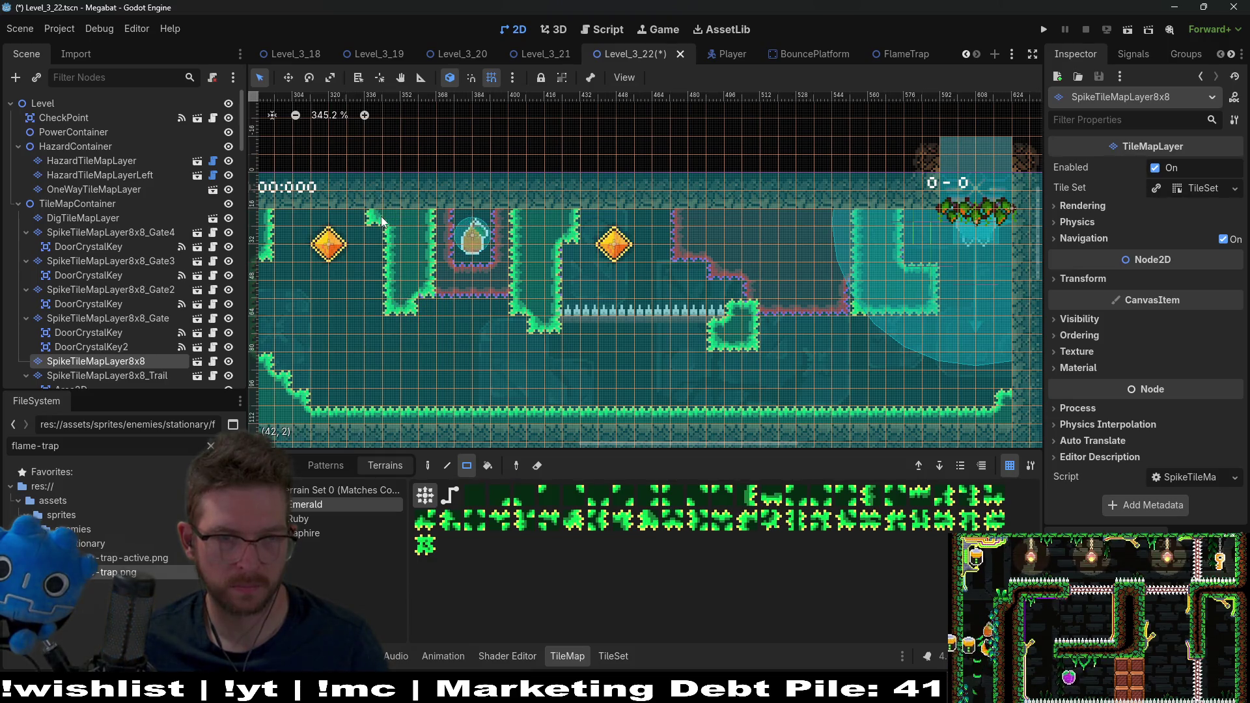
{"action": "mouse_move", "coordinate": [416, 326]}
{"action": "left_mouse_down"}
{"action": "mouse_move", "coordinate": [434, 297]}
{"action": "mouse_move", "coordinate": [579, 298]}
{"action": "left_mouse_up"}
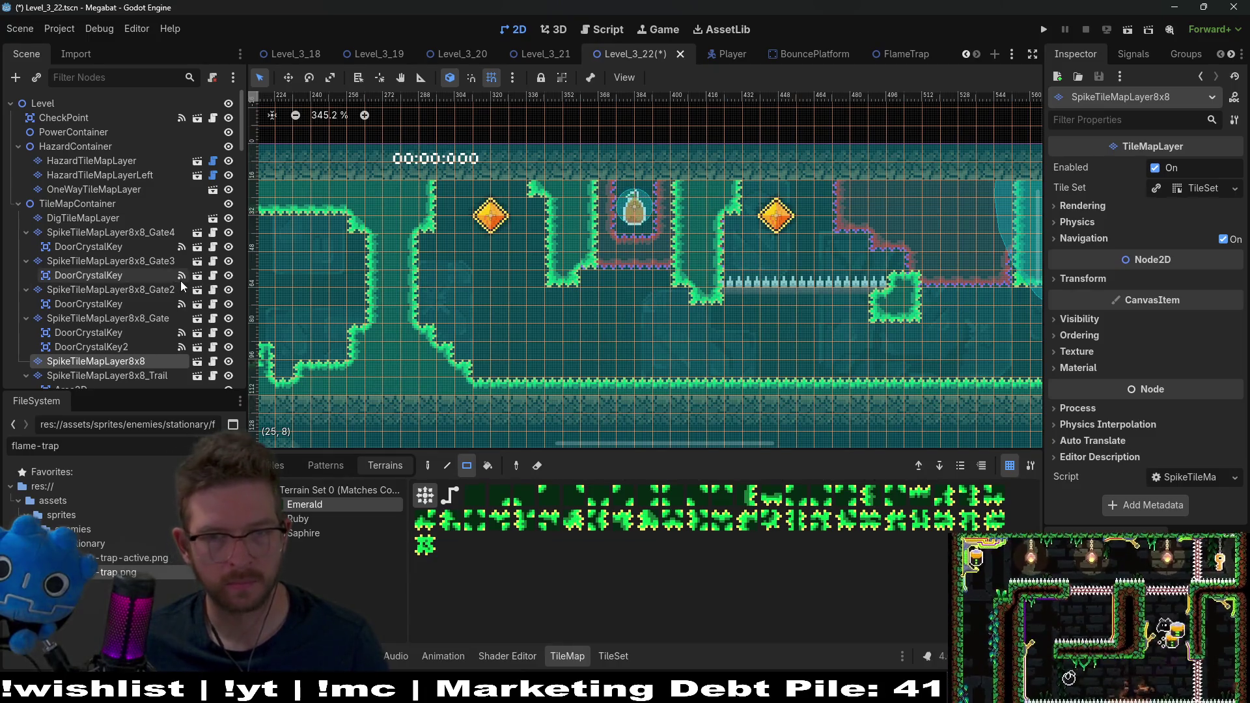
{"action": "scroll", "coordinate": [772, 328], "scroll_direction": "down", "scroll_amount": 2}
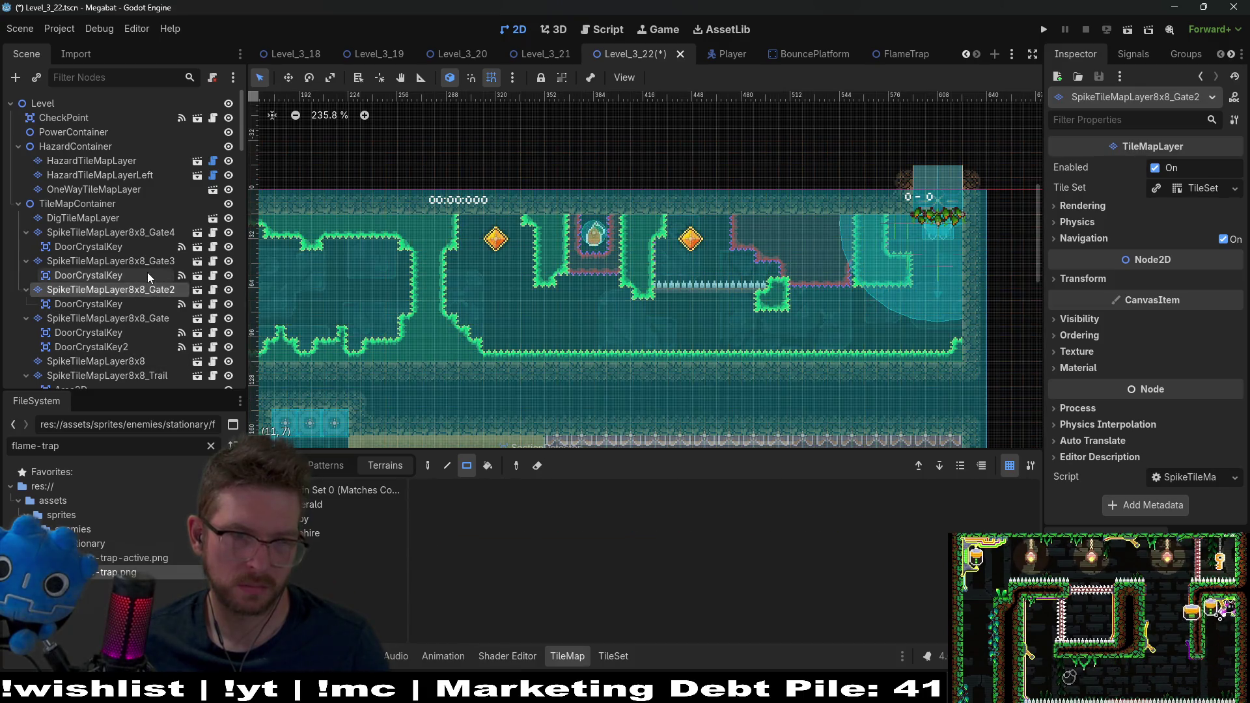
- Drag Gate3's DoorCrystalKey above SpikeTileMapLayer8x8_Gate3 in the Scene dock
{"action": "left_click", "coordinate": [147, 274]}
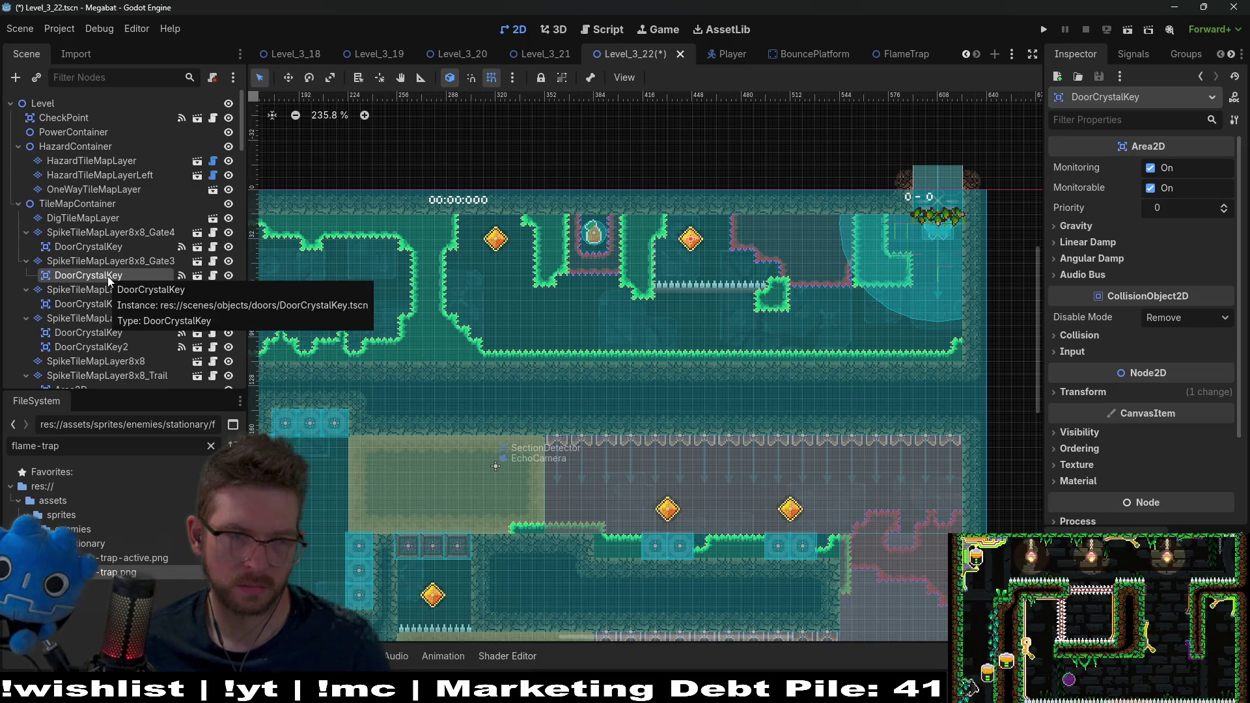
{"action": "left_click", "coordinate": [103, 301]}
{"action": "left_click", "coordinate": [109, 275]}
{"action": "left_click", "coordinate": [112, 246]}
{"action": "left_click", "coordinate": [114, 276]}
{"action": "left_click_drag", "start_coordinate": [114, 276], "coordinate": [112, 259]}
- Delete the SpikeTileMapLayer8x8_Gate3 node
{"action": "left_click", "coordinate": [125, 275]}
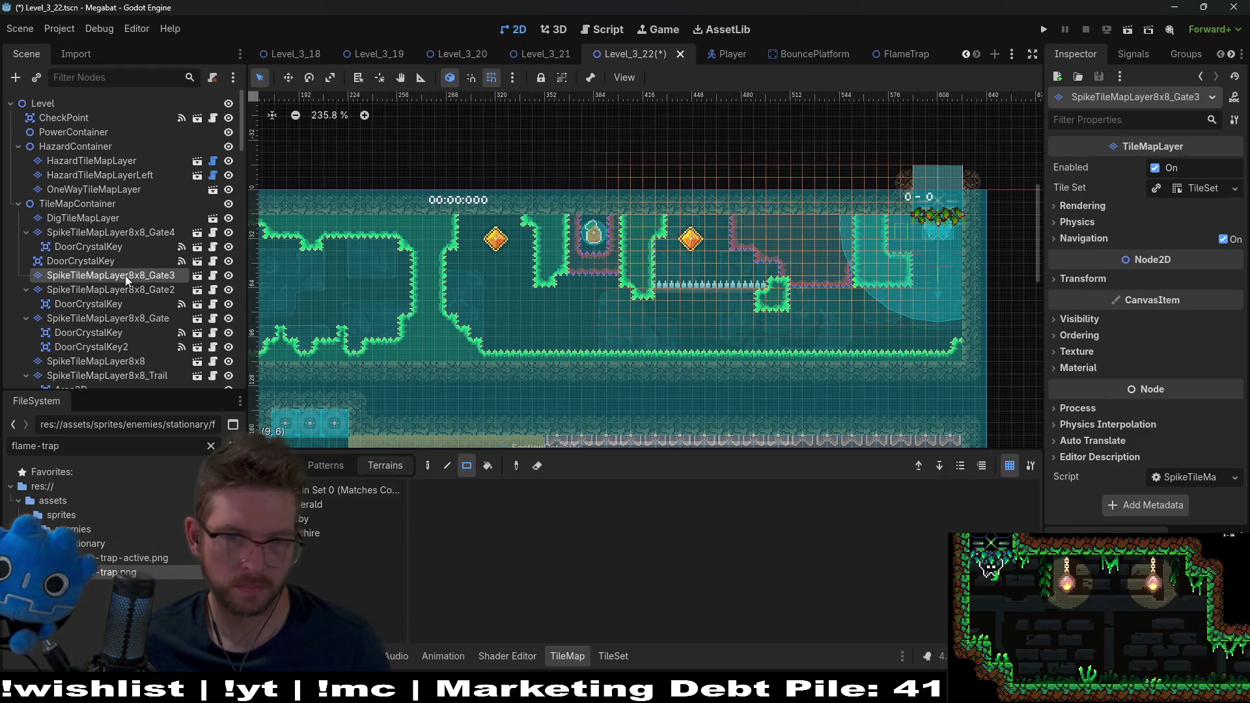
{"action": "key", "text": "Delete"}
{"action": "key", "text": "Return"}
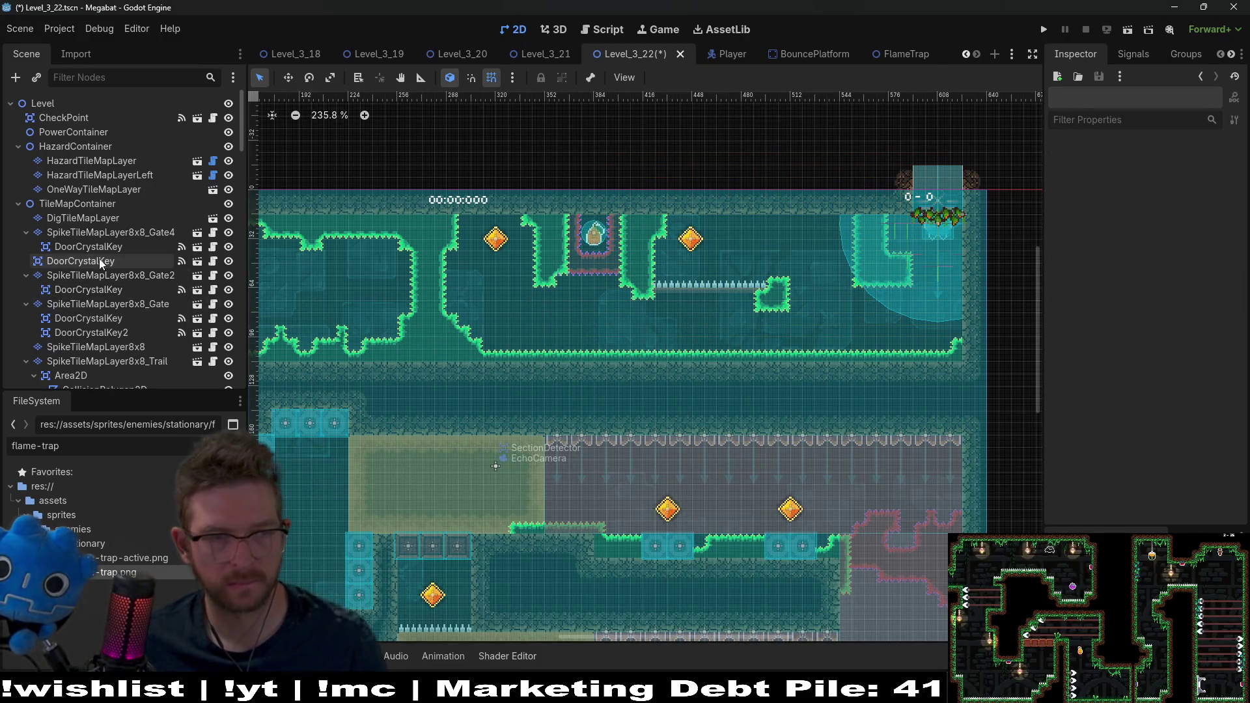
{"action": "left_click", "coordinate": [120, 270]}
{"action": "left_click", "coordinate": [117, 255]}
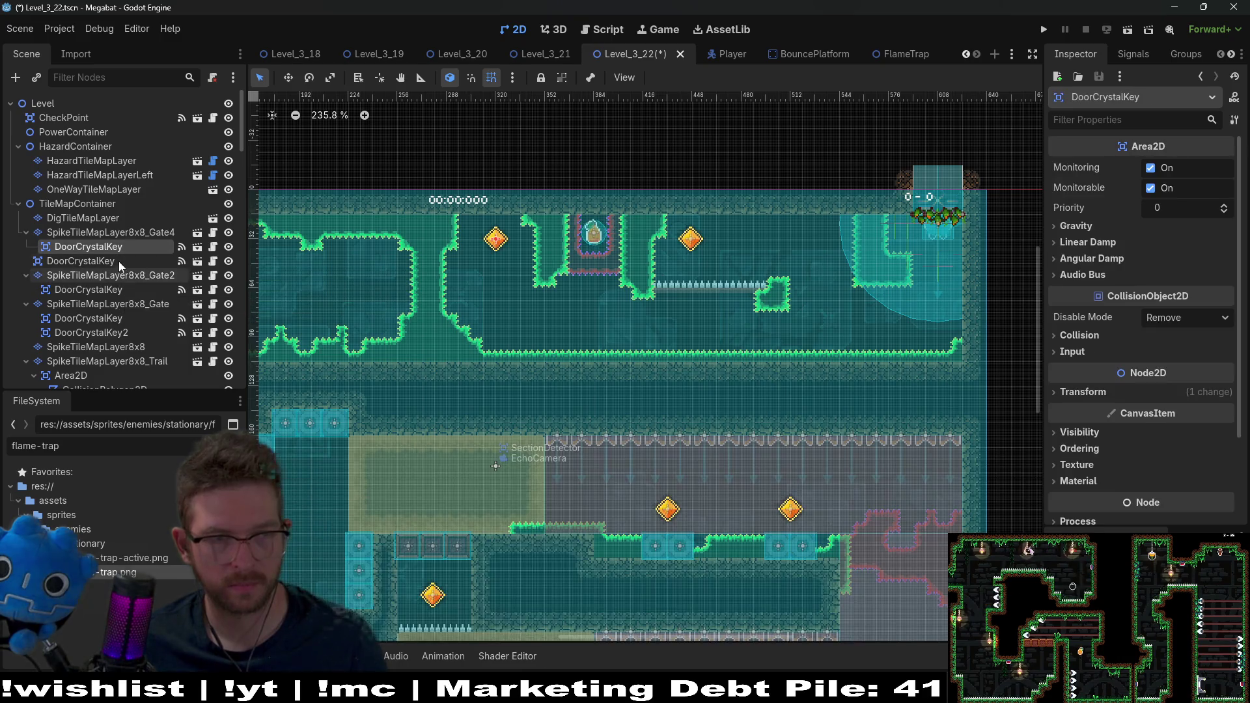
- Move the loose DoorCrystalKey under SpikeTileMapLayer8x8_Gate4 and select that layer
{"action": "mouse_move", "coordinate": [110, 261]}
{"action": "left_mouse_down"}
{"action": "mouse_move", "coordinate": [93, 291]}
{"action": "mouse_move", "coordinate": [89, 249]}
{"action": "mouse_move", "coordinate": [123, 256]}
{"action": "mouse_move", "coordinate": [117, 238]}
{"action": "left_mouse_up"}
{"action": "left_click", "coordinate": [127, 233]}
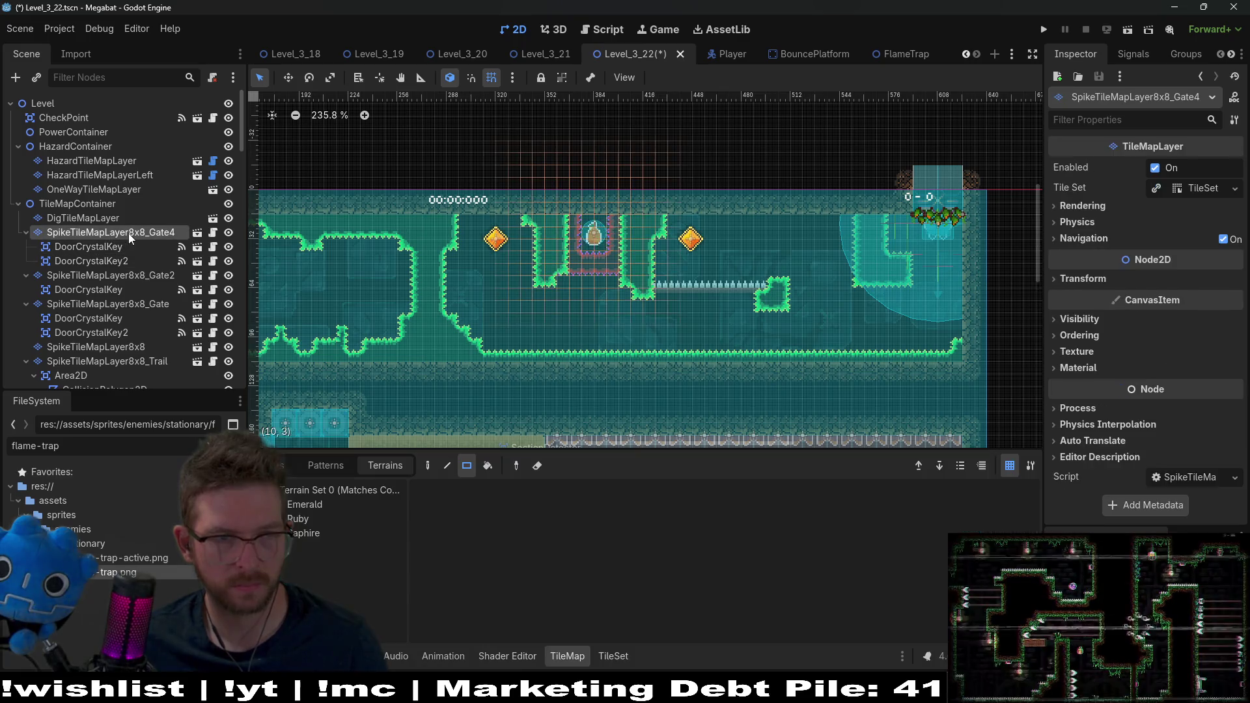
{"action": "scroll", "coordinate": [761, 250], "scroll_direction": "up", "scroll_amount": 3}
{"action": "scroll", "coordinate": [761, 249], "scroll_direction": "up", "scroll_amount": 1}
- Paint and trim Ruby spike rectangles linking the emerald block to the red edge
{"action": "left_click_drag", "start_coordinate": [769, 193], "coordinate": [914, 297]}
{"action": "left_click_drag", "start_coordinate": [914, 174], "coordinate": [921, 289]}
{"action": "mouse_move", "coordinate": [749, 172]}
{"action": "left_mouse_down"}
{"action": "mouse_move", "coordinate": [836, 207]}
{"action": "mouse_move", "coordinate": [892, 192]}
{"action": "left_mouse_up"}
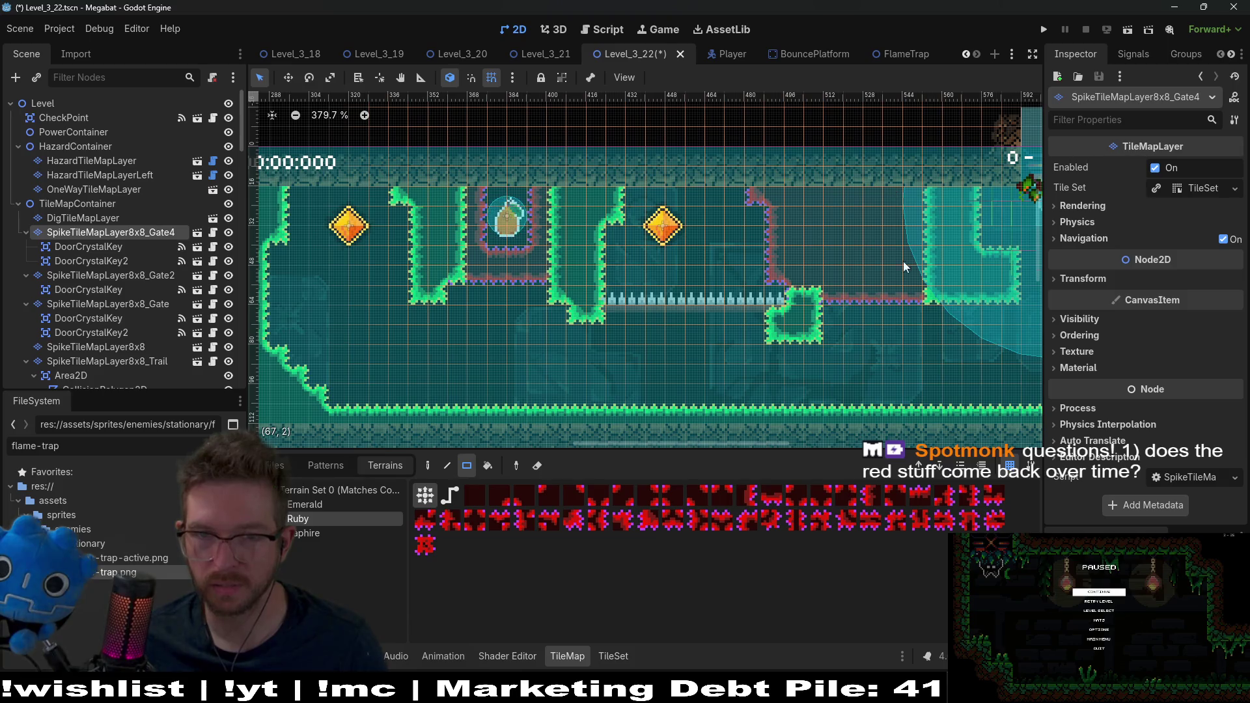
{"action": "left_click_drag", "start_coordinate": [792, 291], "coordinate": [801, 294]}
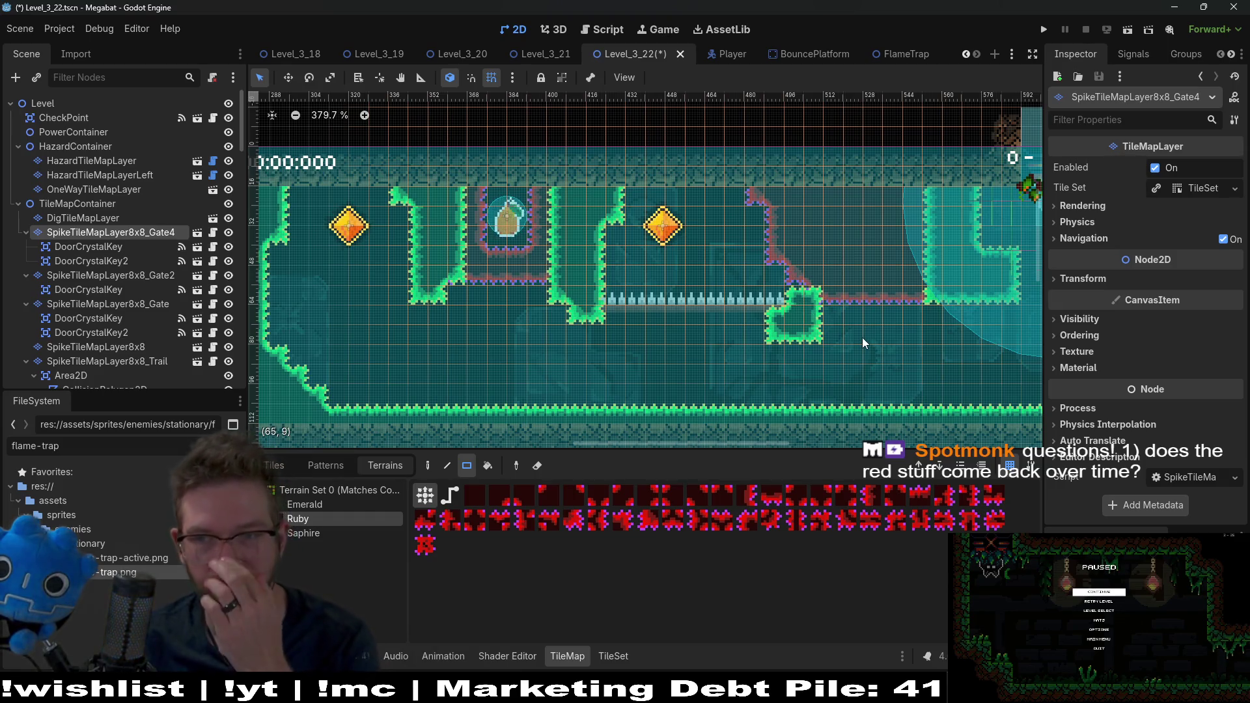
{"action": "scroll", "coordinate": [866, 338], "scroll_direction": "right", "scroll_amount": 3}
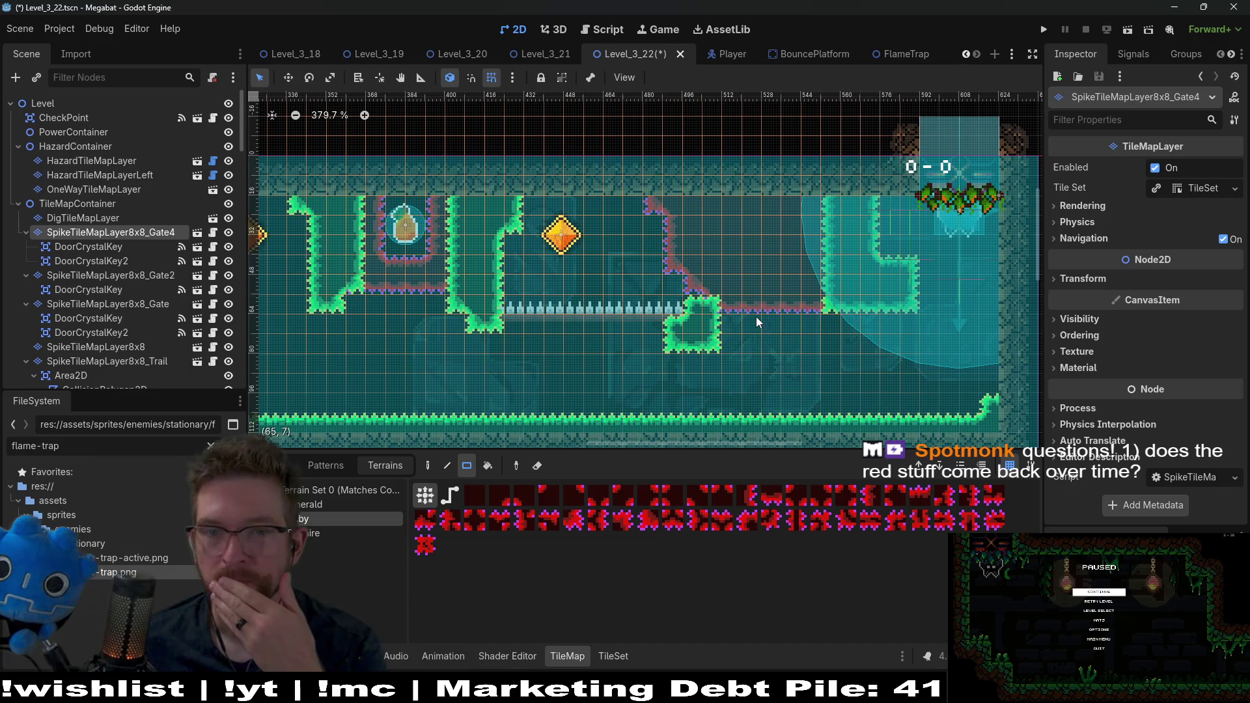
{"action": "left_click", "coordinate": [747, 321]}
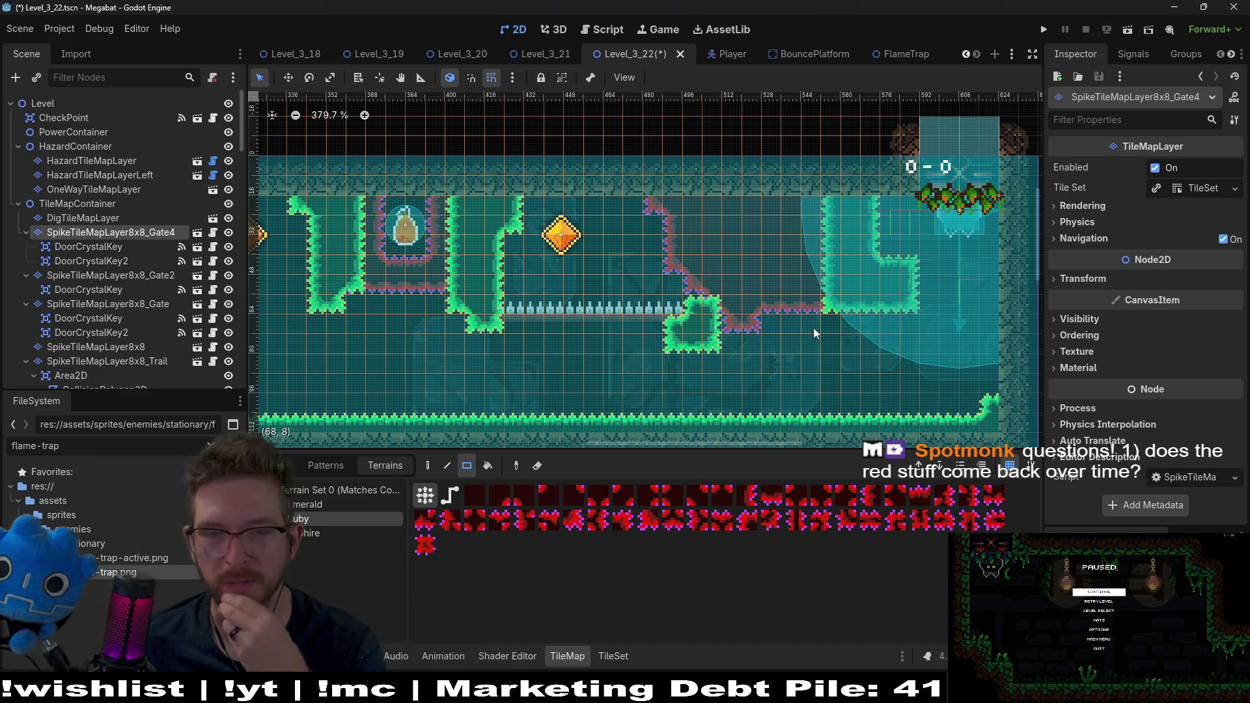
{"action": "scroll", "coordinate": [503, 291], "scroll_direction": "down", "scroll_amount": 4}
{"action": "scroll", "coordinate": [551, 272], "scroll_direction": "left", "scroll_amount": 5}
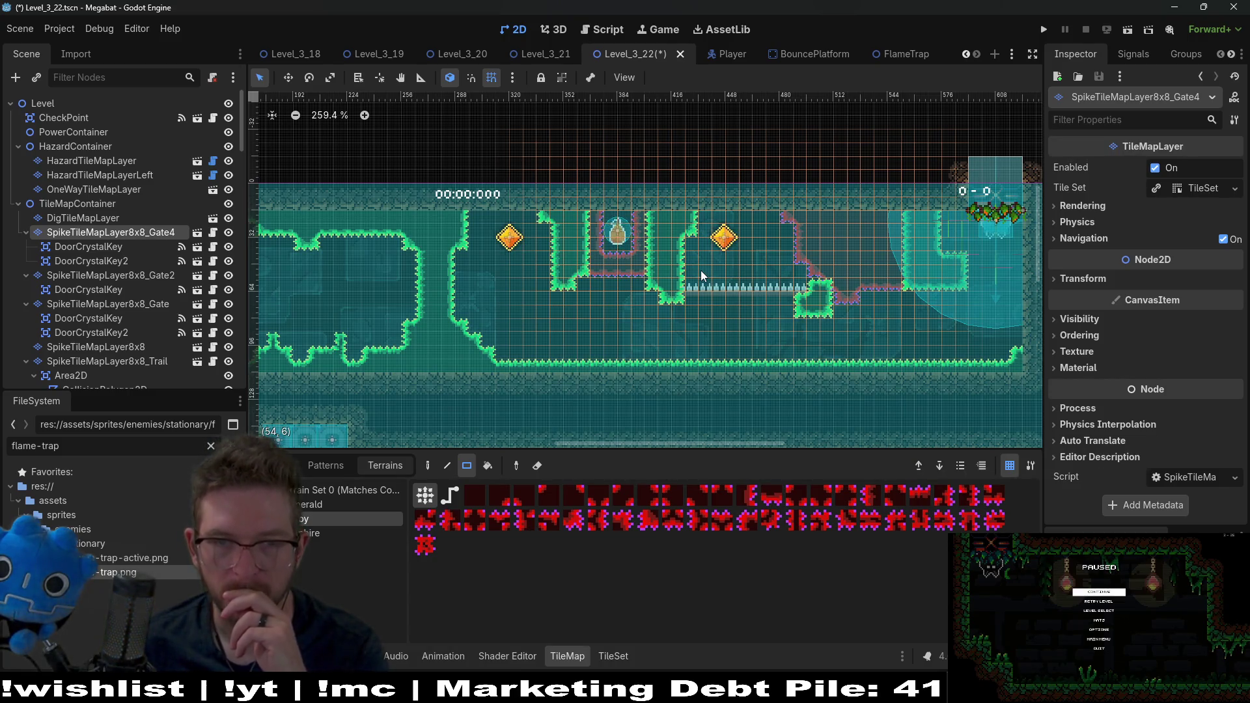
- Run the scene and collect both upper diamonds to clear the red hazard
{"action": "left_click", "coordinate": [1124, 31]}
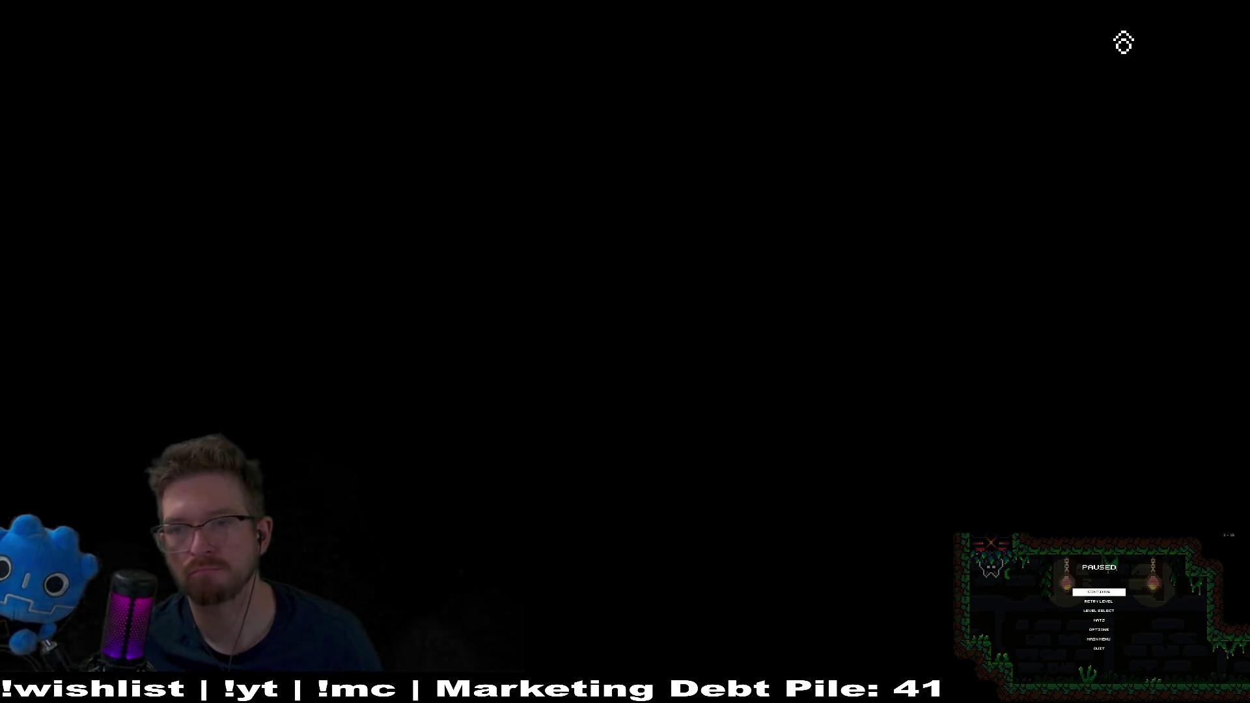
{"action": "key", "text": "Left"}
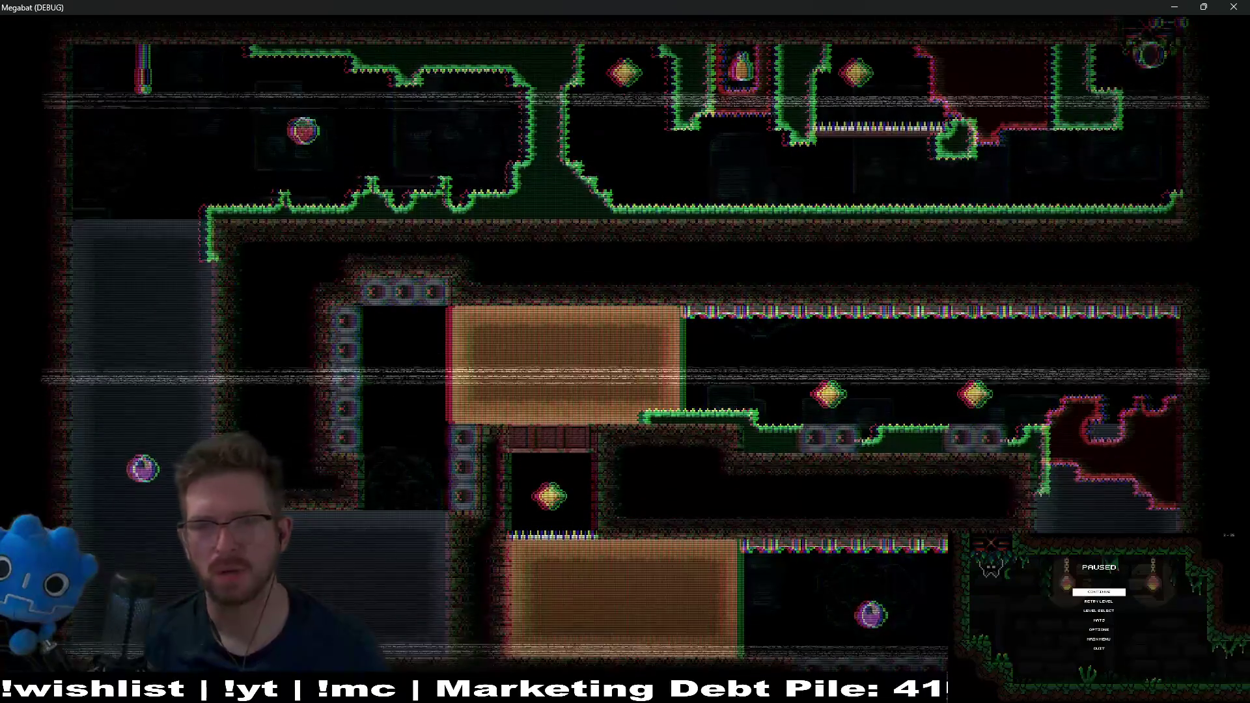
{"action": "key", "text": "Down"}
{"action": "key", "text": "Left"}
{"action": "key", "text": "Left"}
{"action": "key", "text": "Up"}
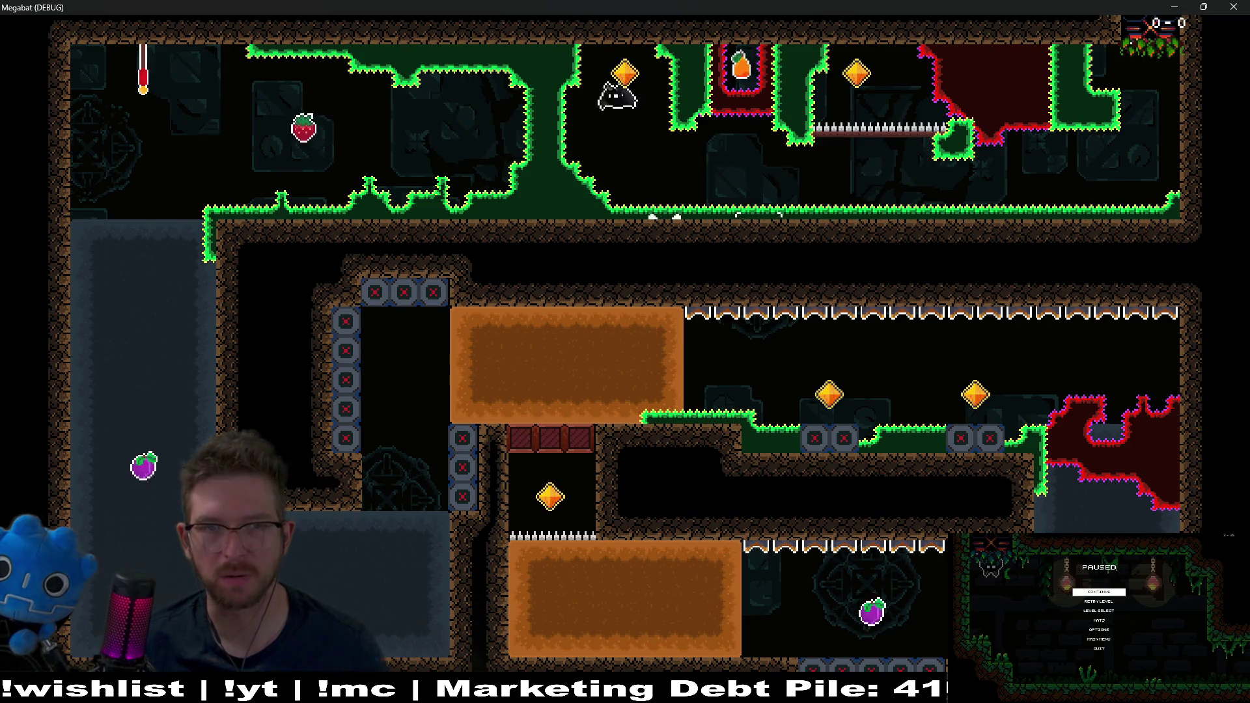
{"action": "key", "text": "Down"}
{"action": "key", "text": "Right"}
{"action": "key", "text": "Up"}
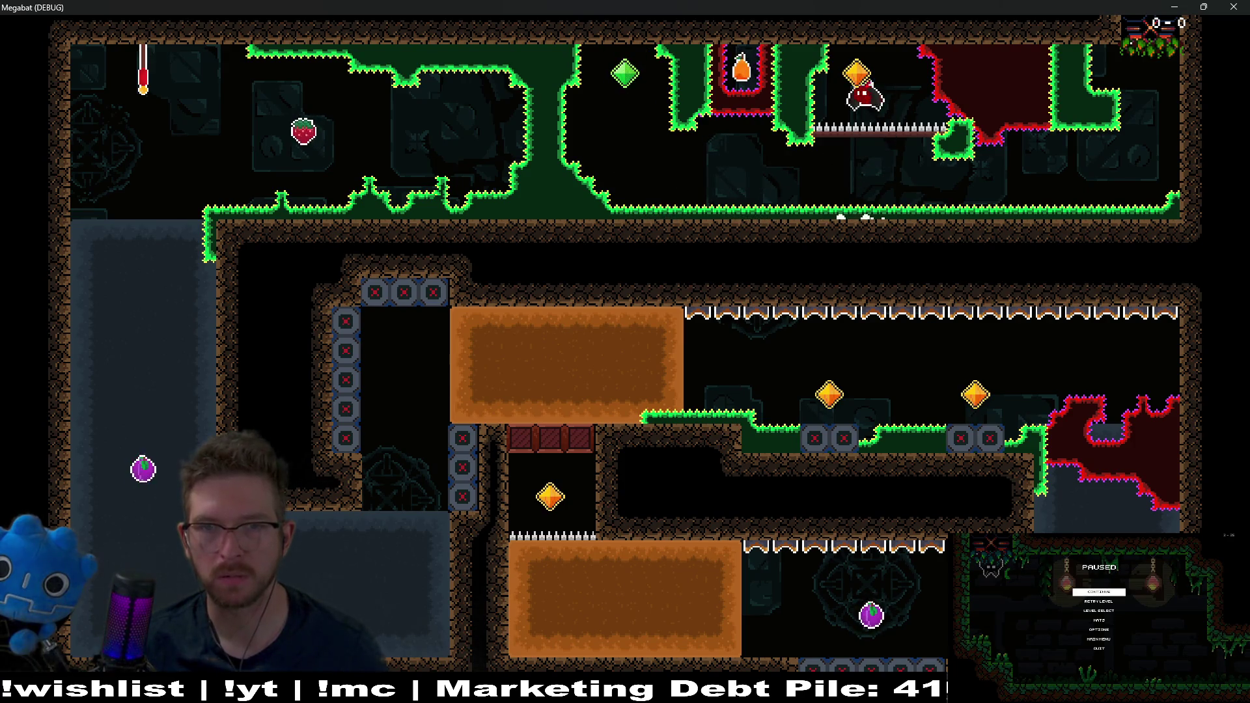
{"action": "key", "text": "Right"}
{"action": "key", "text": "Down"}
- Fly below the cleared hazard to collect the orange fruit and strawberry, then close the game
{"action": "key", "text": "Left"}
{"action": "key", "text": "Left"}
{"action": "key", "text": "Up"}
{"action": "key", "text": "Down"}
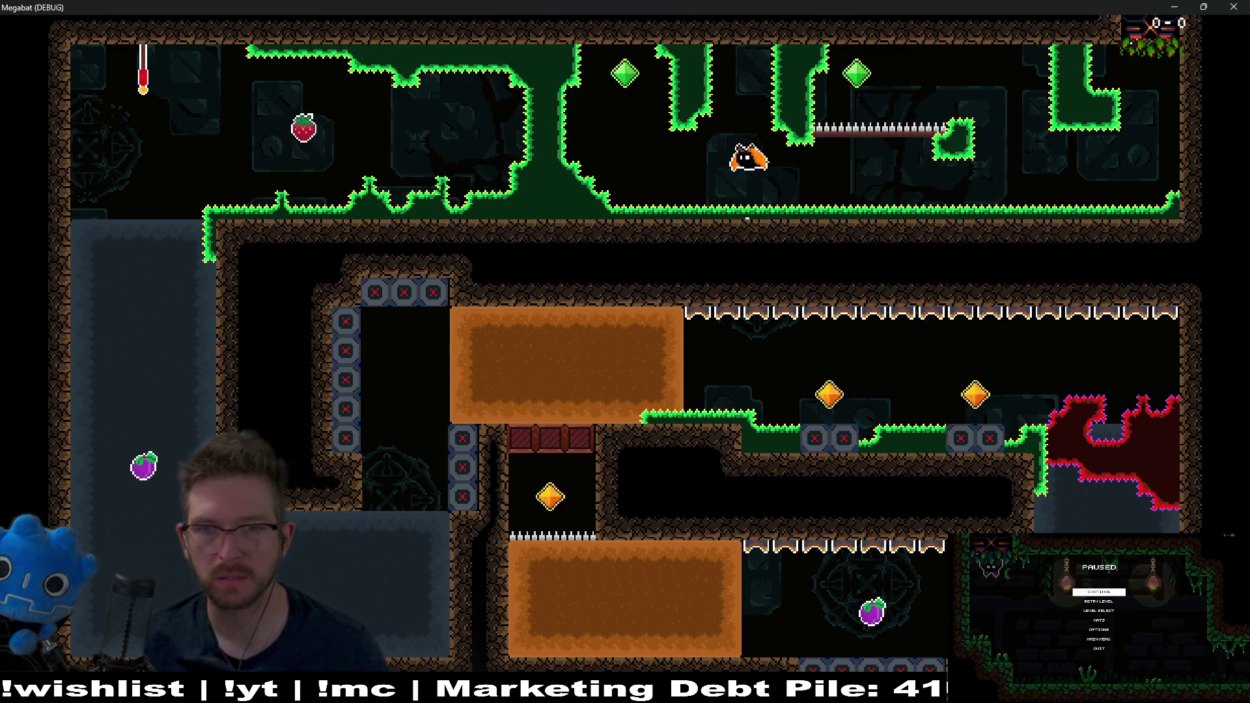
{"action": "key", "text": "Up"}
{"action": "key", "text": "Left"}
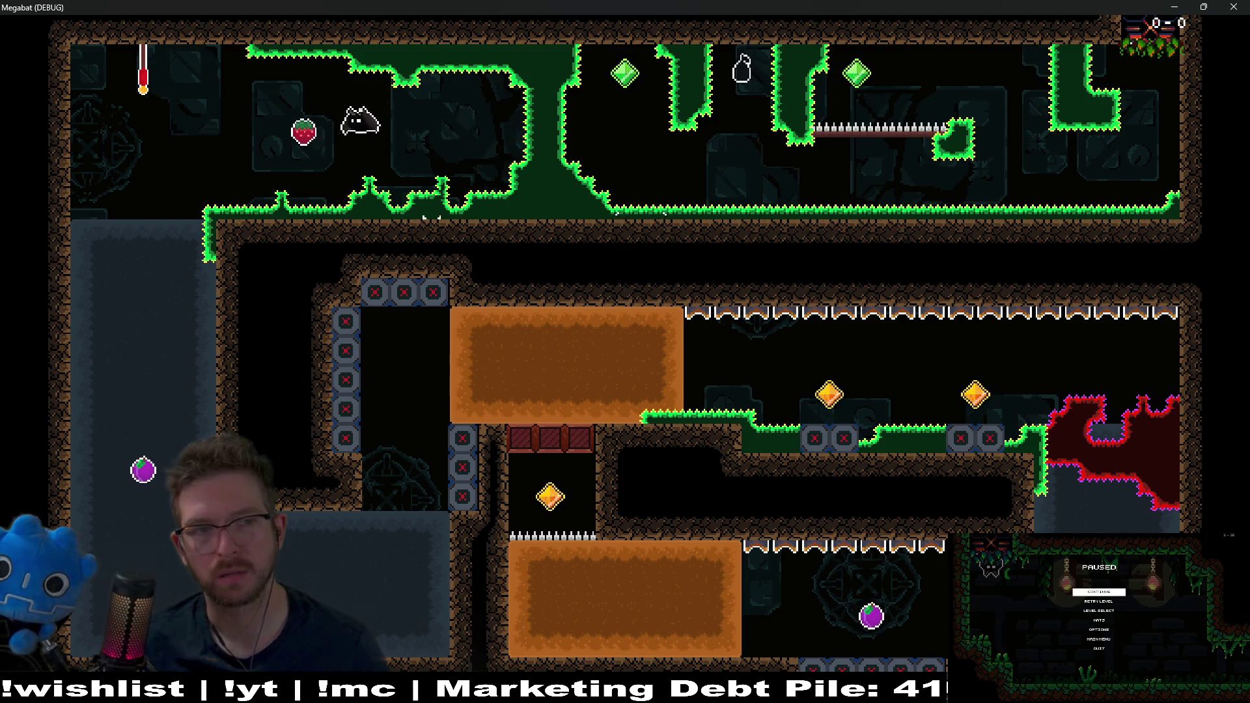
{"action": "key", "text": "Down"}
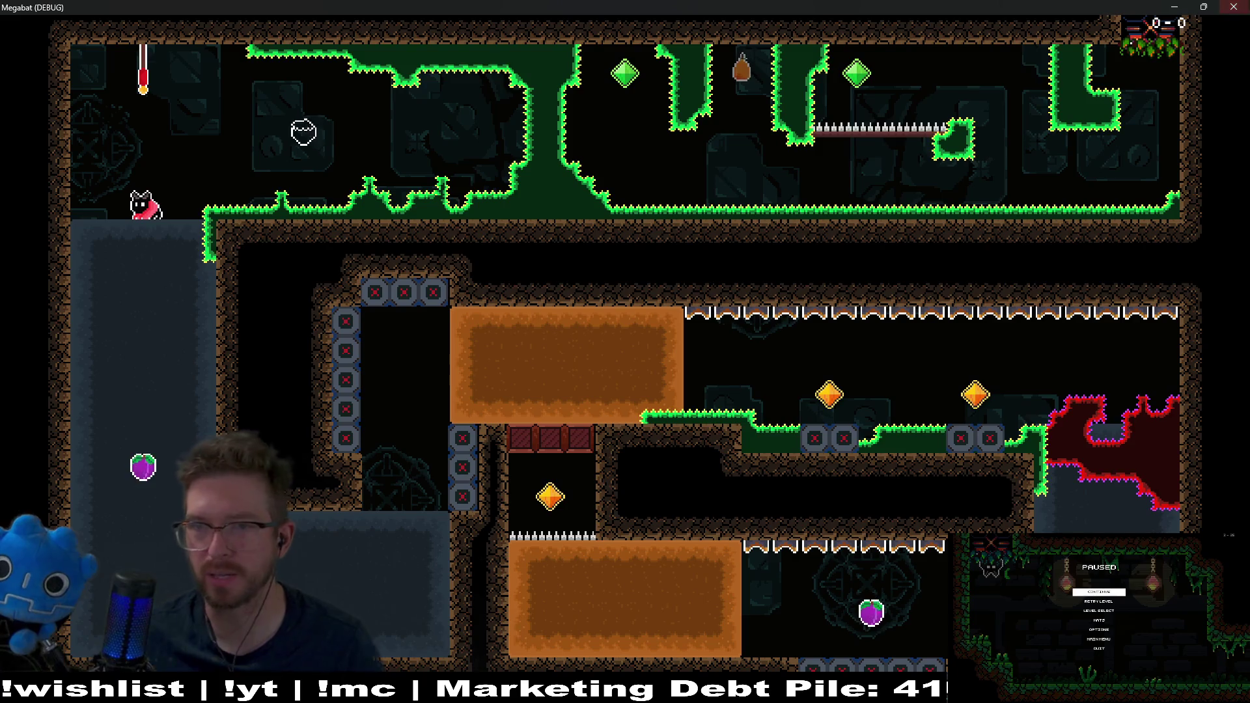
{"action": "left_click", "coordinate": [1233, 6]}
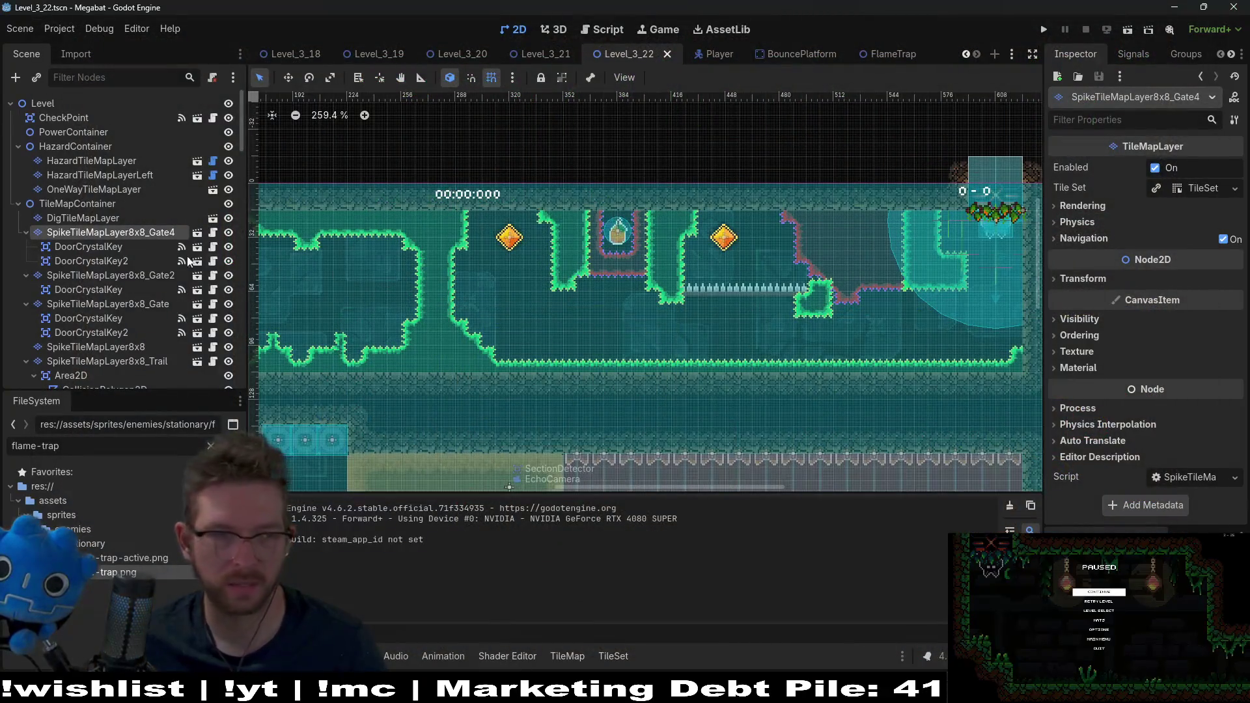
- On SpikeTileMapLayer8x8, paint a 2x1 Emerald block beside the upper corridor spike row
{"action": "left_click", "coordinate": [124, 350]}
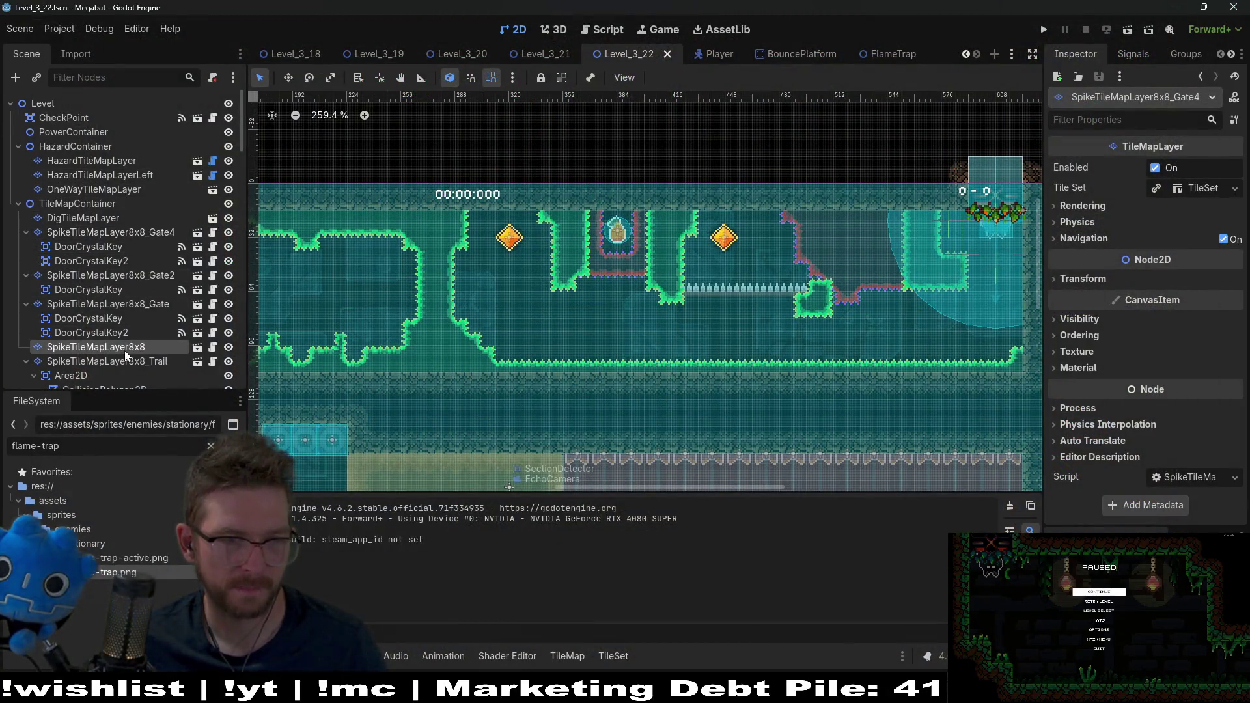
{"action": "left_click", "coordinate": [304, 505]}
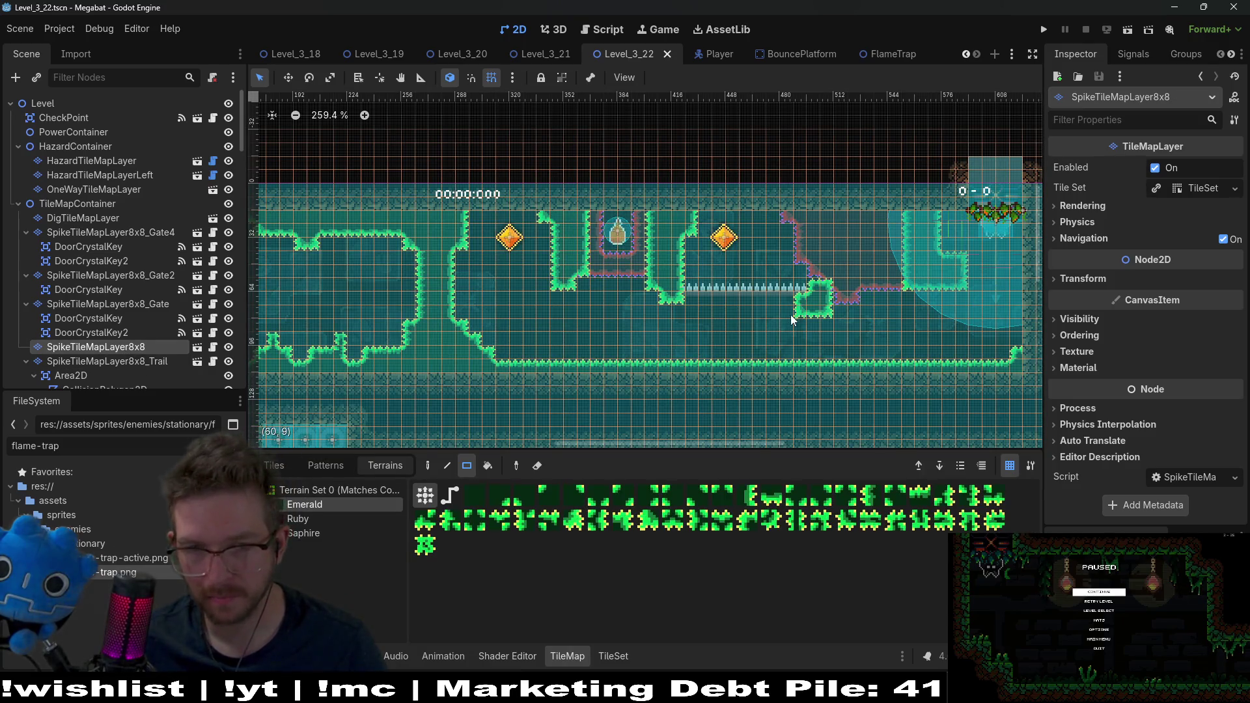
{"action": "left_click", "coordinate": [813, 312]}
{"action": "scroll", "coordinate": [924, 355], "scroll_direction": "right", "scroll_amount": 5}
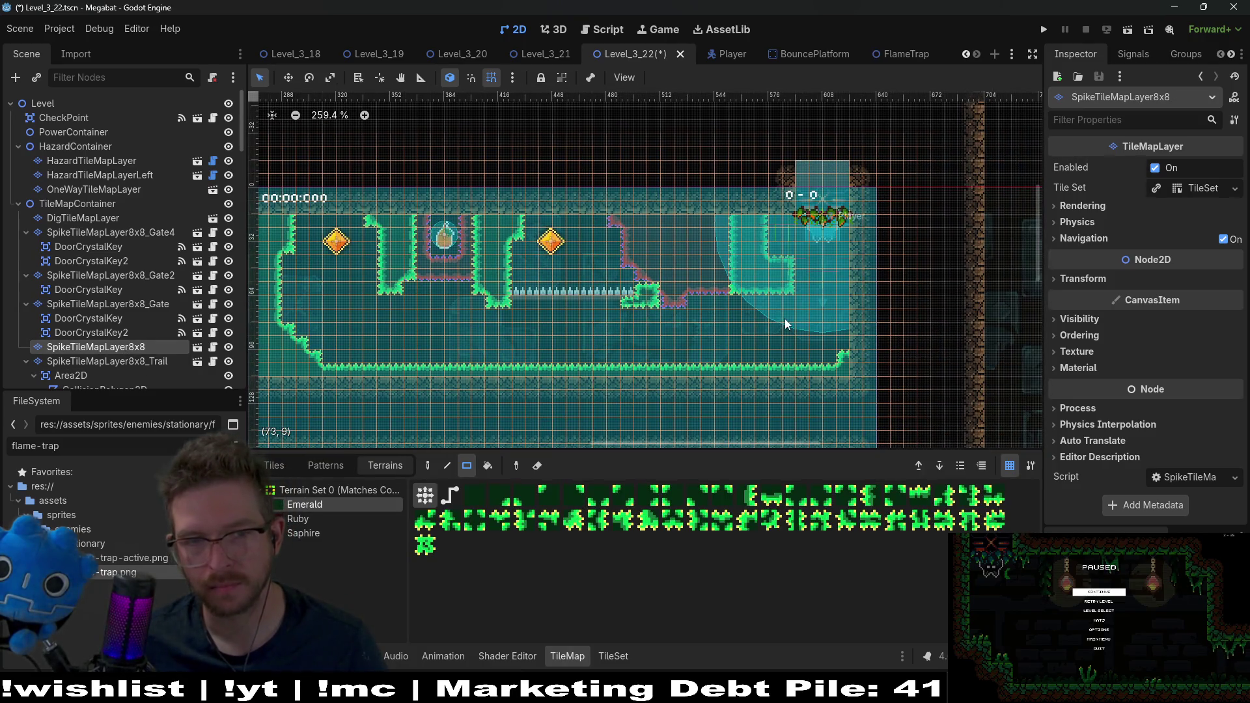
{"action": "scroll", "coordinate": [669, 318], "scroll_direction": "up", "scroll_amount": 2}
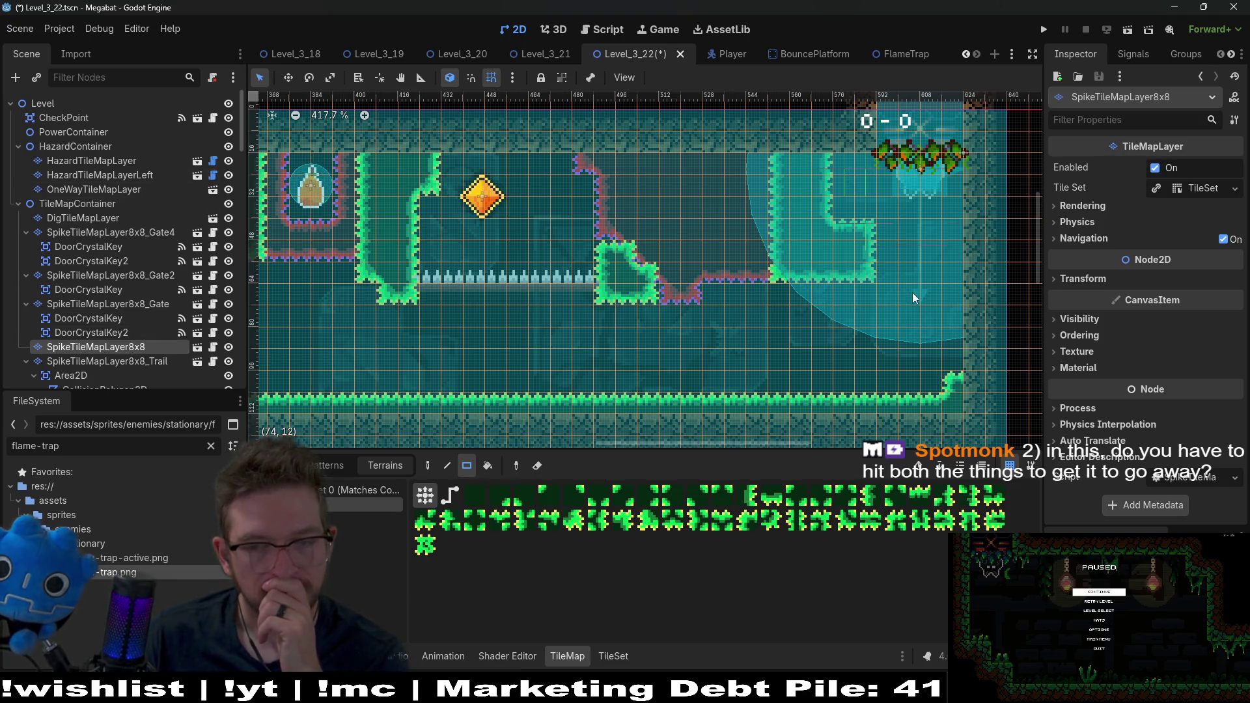
{"action": "left_click_drag", "start_coordinate": [823, 286], "coordinate": [845, 290]}
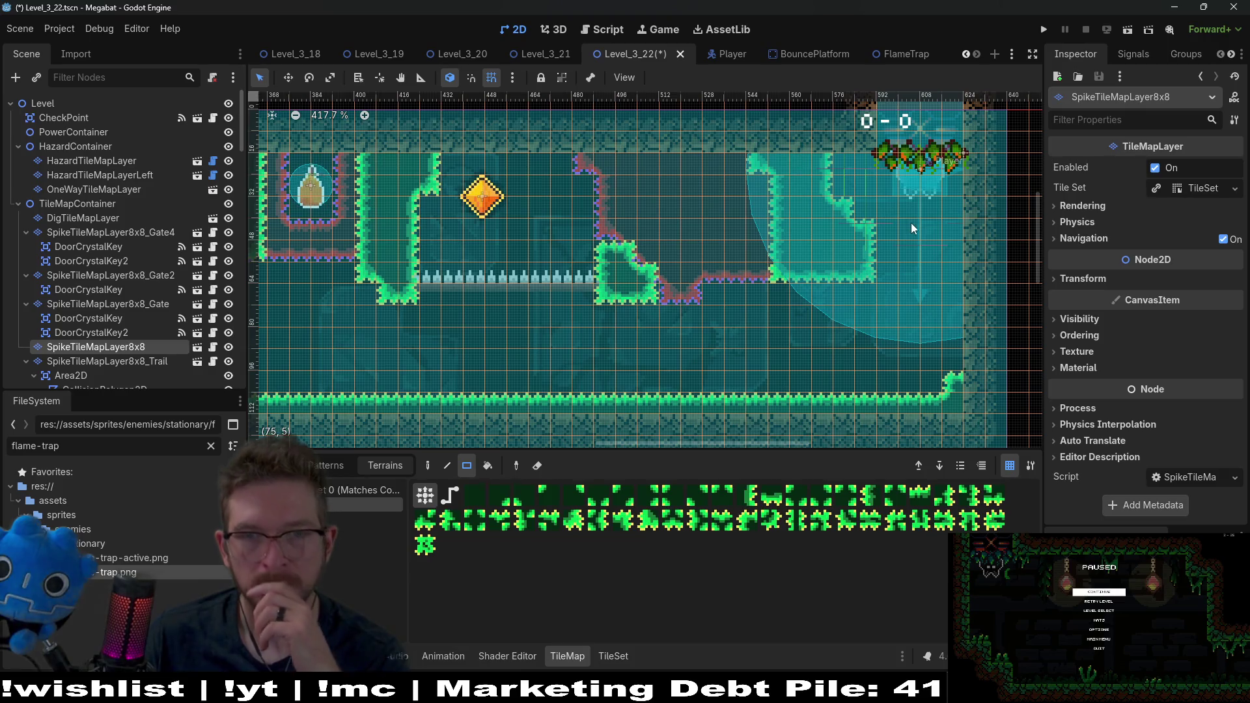
{"action": "scroll", "coordinate": [518, 194], "scroll_direction": "down", "scroll_amount": 3}
{"action": "scroll", "coordinate": [716, 253], "scroll_direction": "left", "scroll_amount": 5}
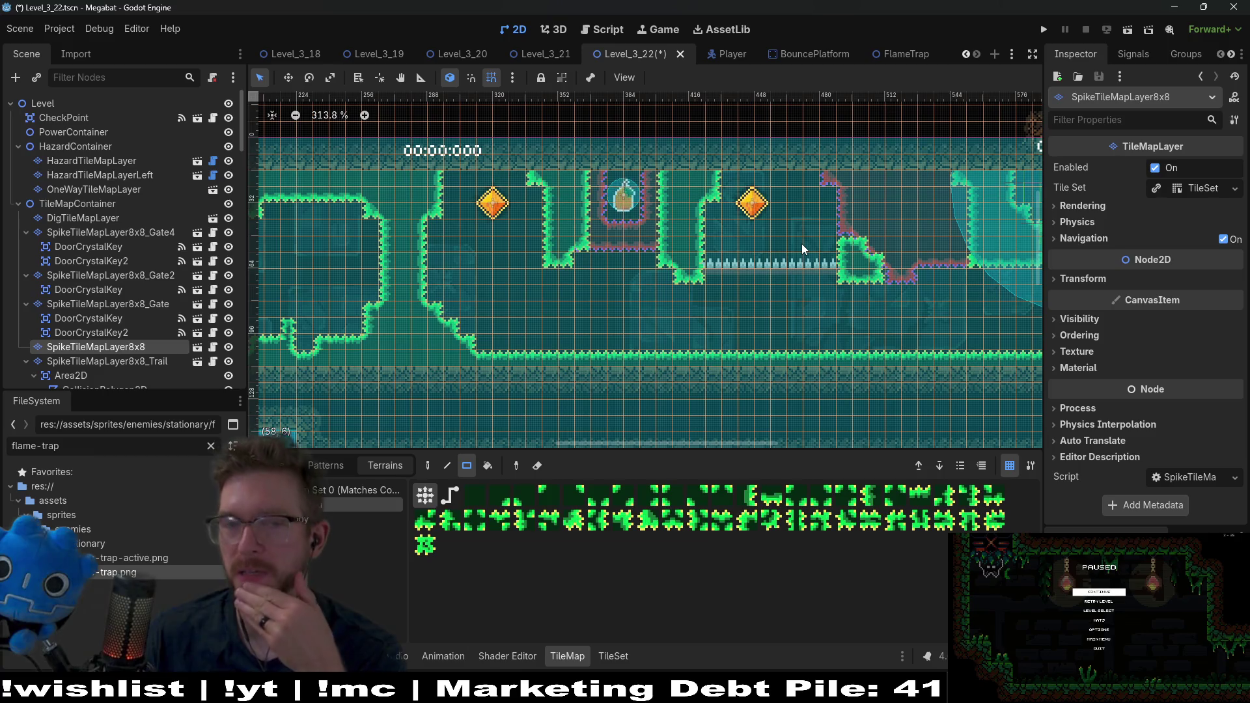
- Nudge DoorCrystalKey2 down-right and slightly back up with the Move tool, then re-frame the corridor
{"action": "left_click", "coordinate": [132, 260]}
{"action": "key", "text": "w"}
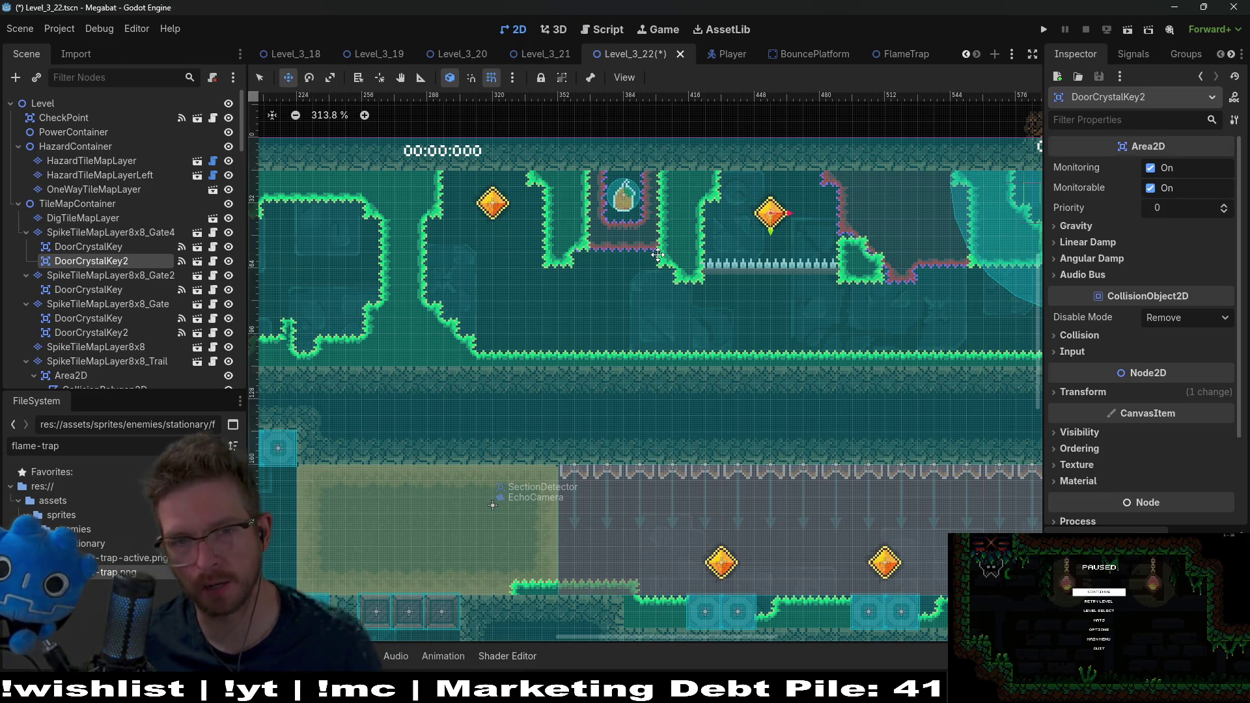
{"action": "key", "text": "Up"}
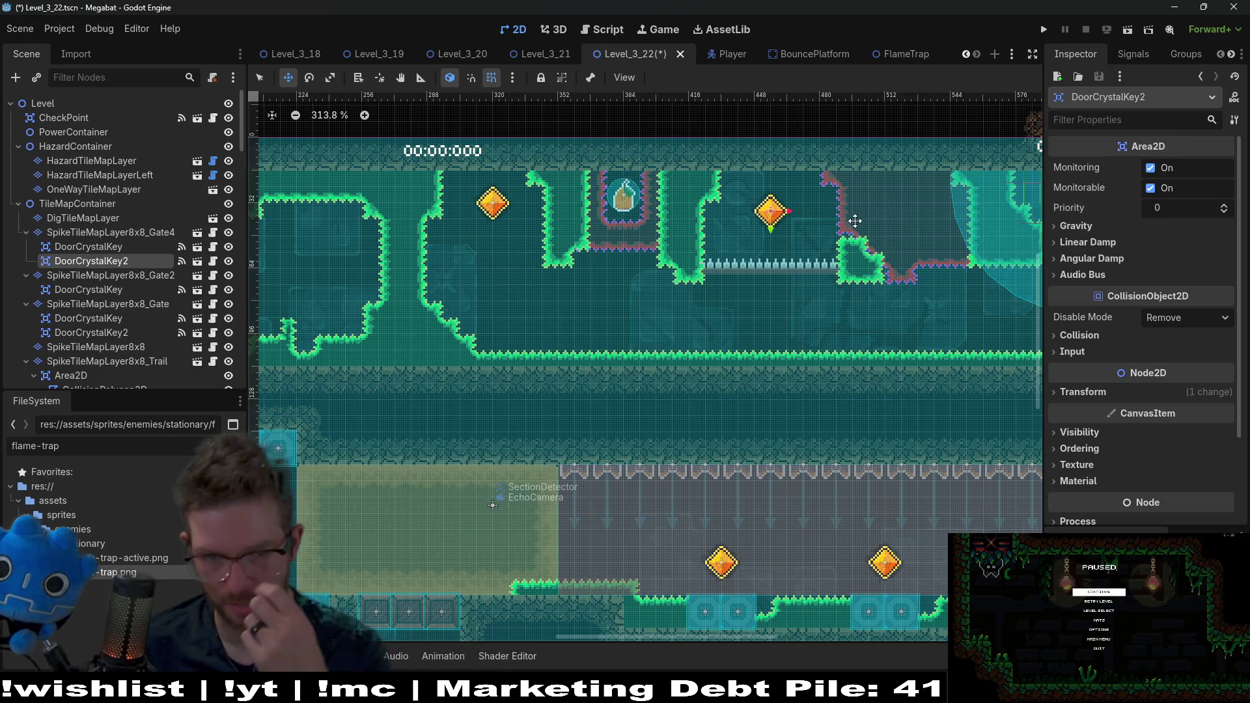
{"action": "scroll", "coordinate": [684, 282], "scroll_direction": "down", "scroll_amount": 4}
{"action": "scroll", "coordinate": [669, 276], "scroll_direction": "down", "scroll_amount": 3}
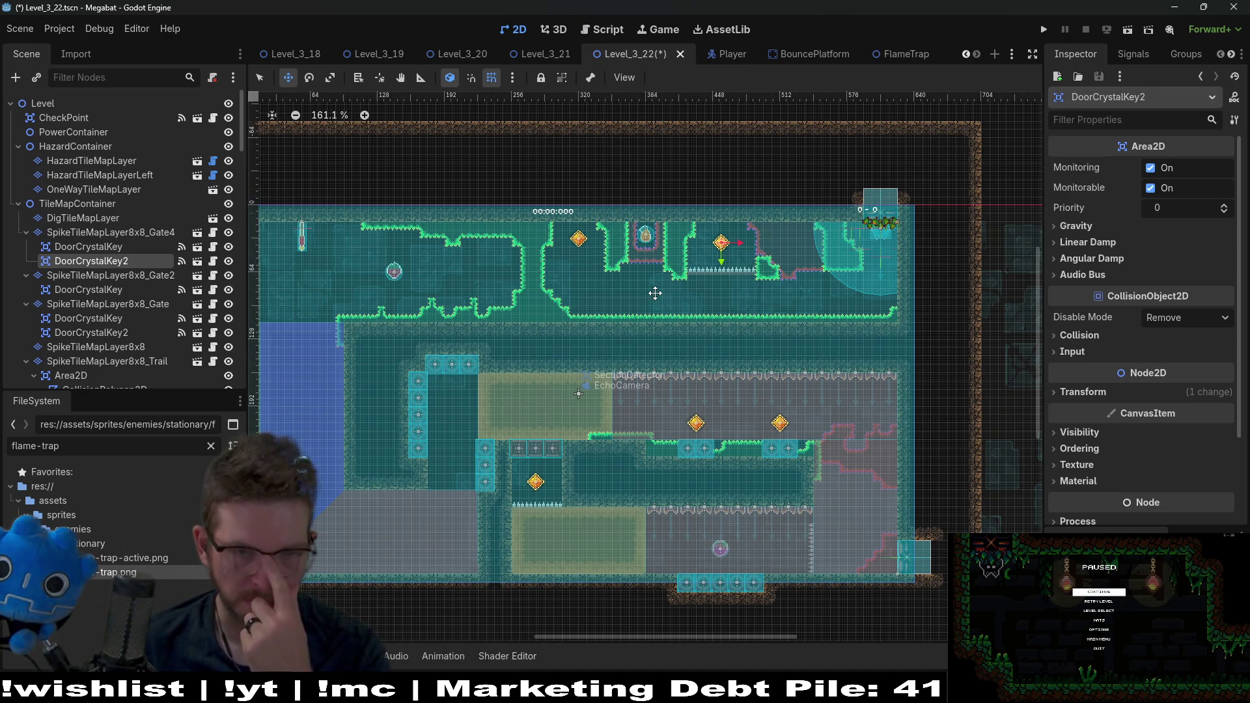
{"action": "scroll", "coordinate": [658, 289], "scroll_direction": "up", "scroll_amount": 4}
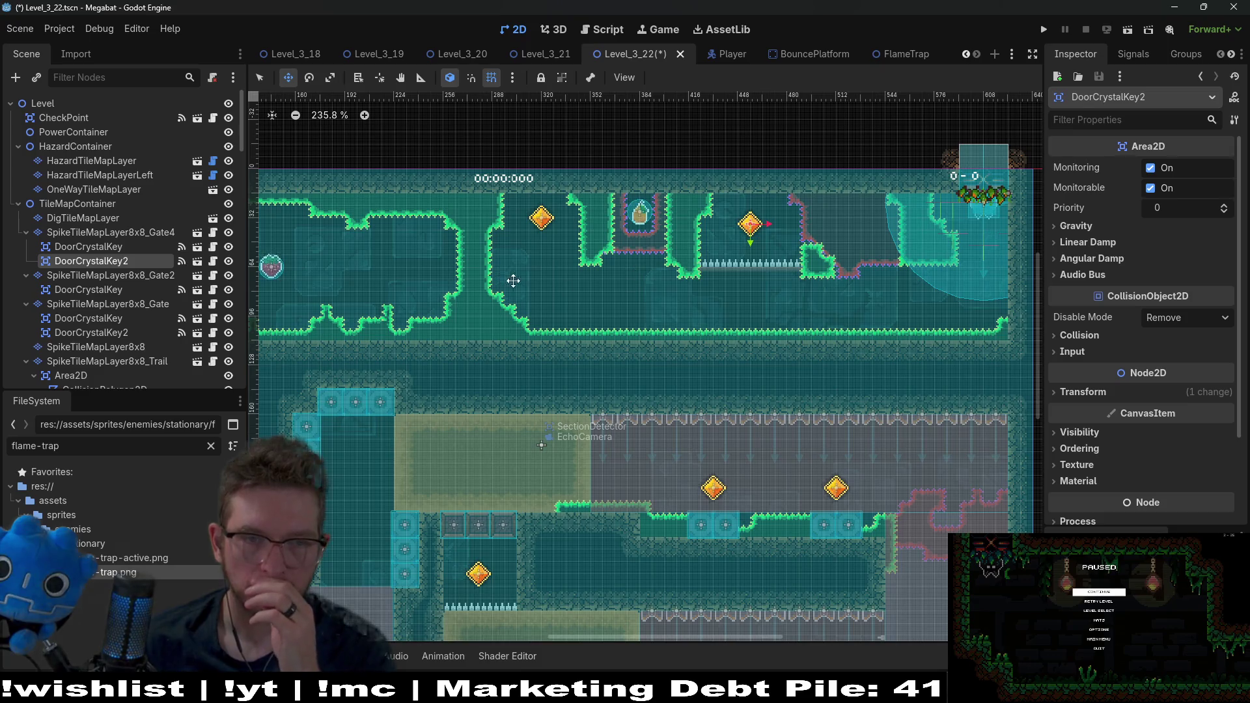
{"action": "left_click_drag", "start_coordinate": [508, 279], "coordinate": [644, 297]}
{"action": "scroll", "coordinate": [644, 297], "scroll_direction": "right", "scroll_amount": 5}
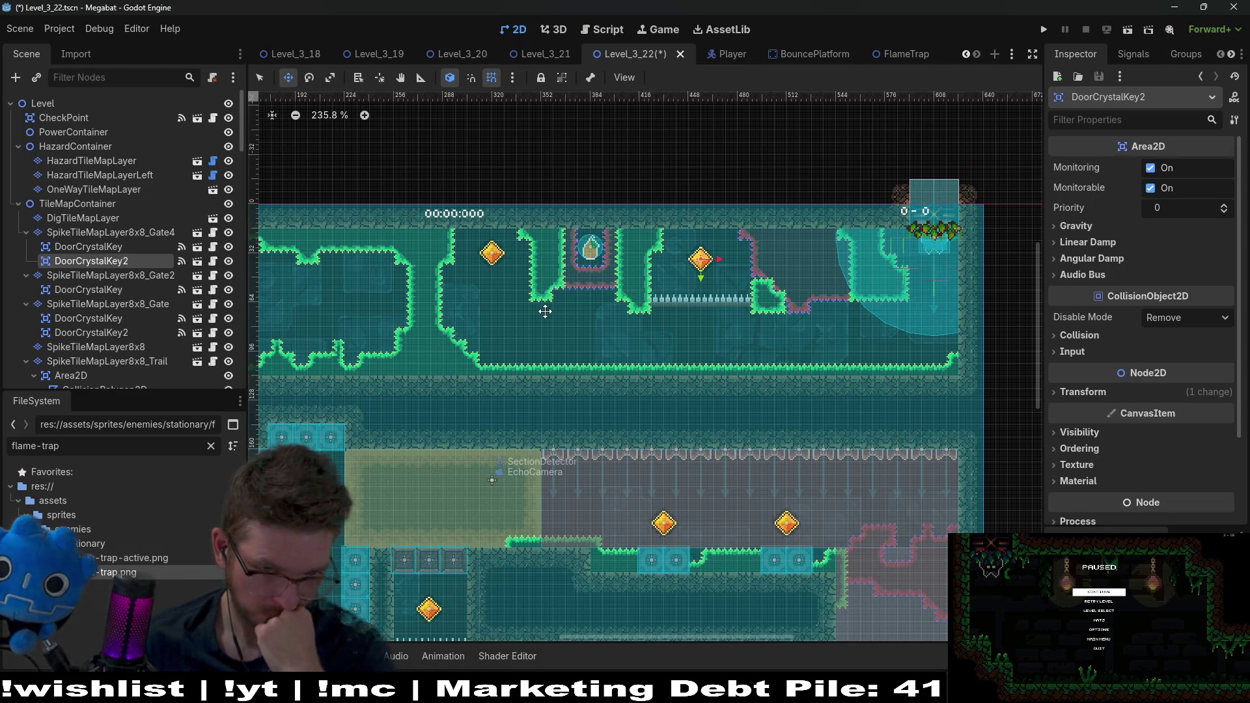
{"action": "scroll", "coordinate": [545, 312], "scroll_direction": "down", "scroll_amount": 3}
{"action": "left_click_drag", "start_coordinate": [545, 311], "coordinate": [731, 311]}
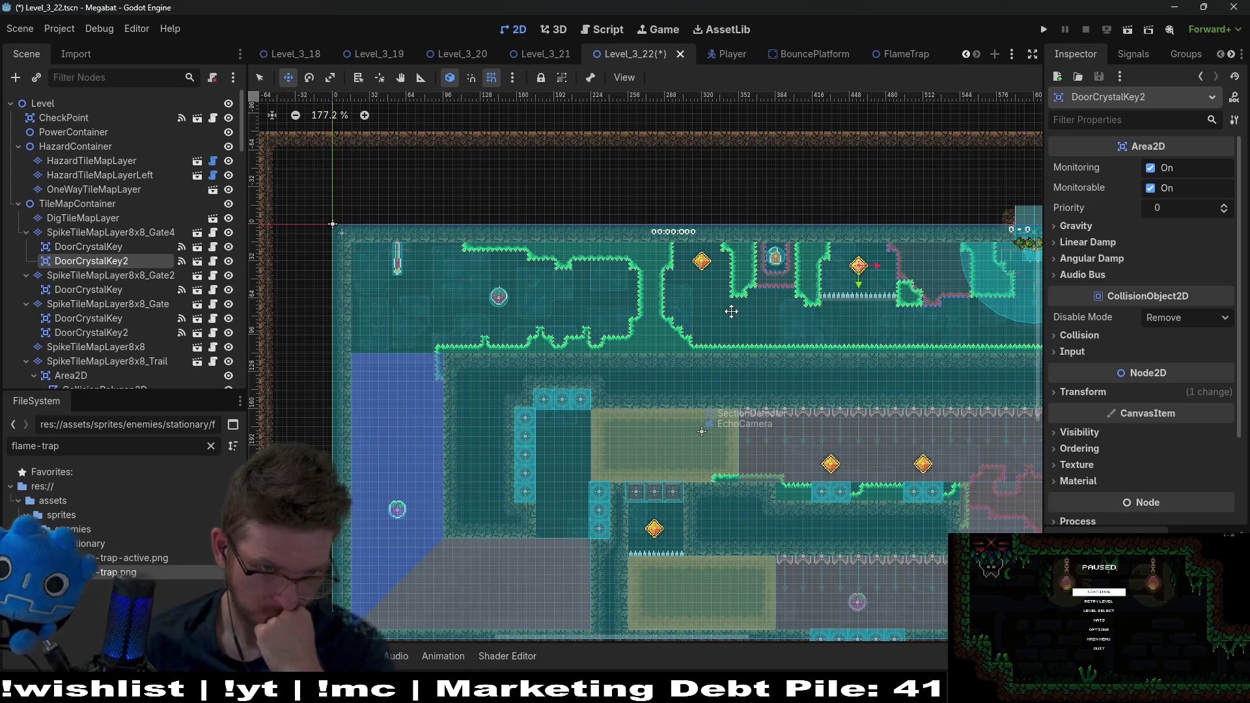
{"action": "scroll", "coordinate": [88, 317], "scroll_direction": "down", "scroll_amount": 5}
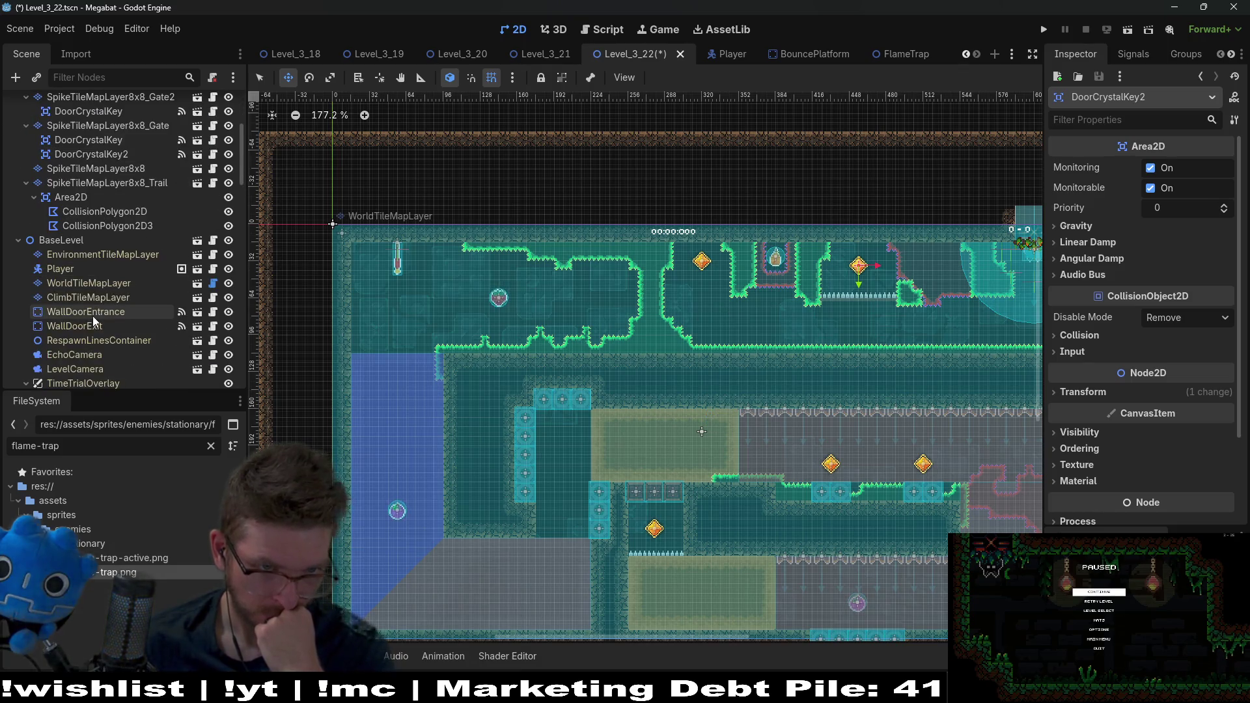
- On ClimbTileMapLayer, paint DESERT climb vines along the ceiling above the start
{"action": "scroll", "coordinate": [92, 315], "scroll_direction": "down", "scroll_amount": 5}
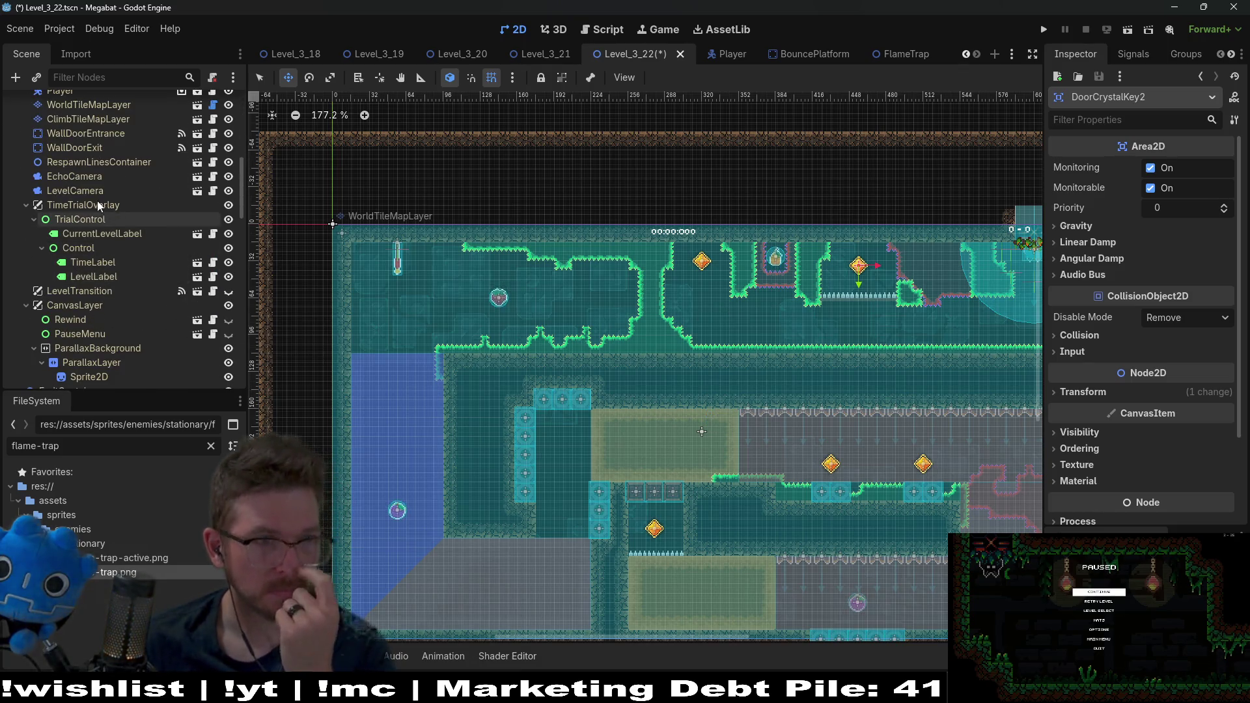
{"action": "scroll", "coordinate": [105, 233], "scroll_direction": "up", "scroll_amount": 2}
{"action": "left_click", "coordinate": [87, 189]}
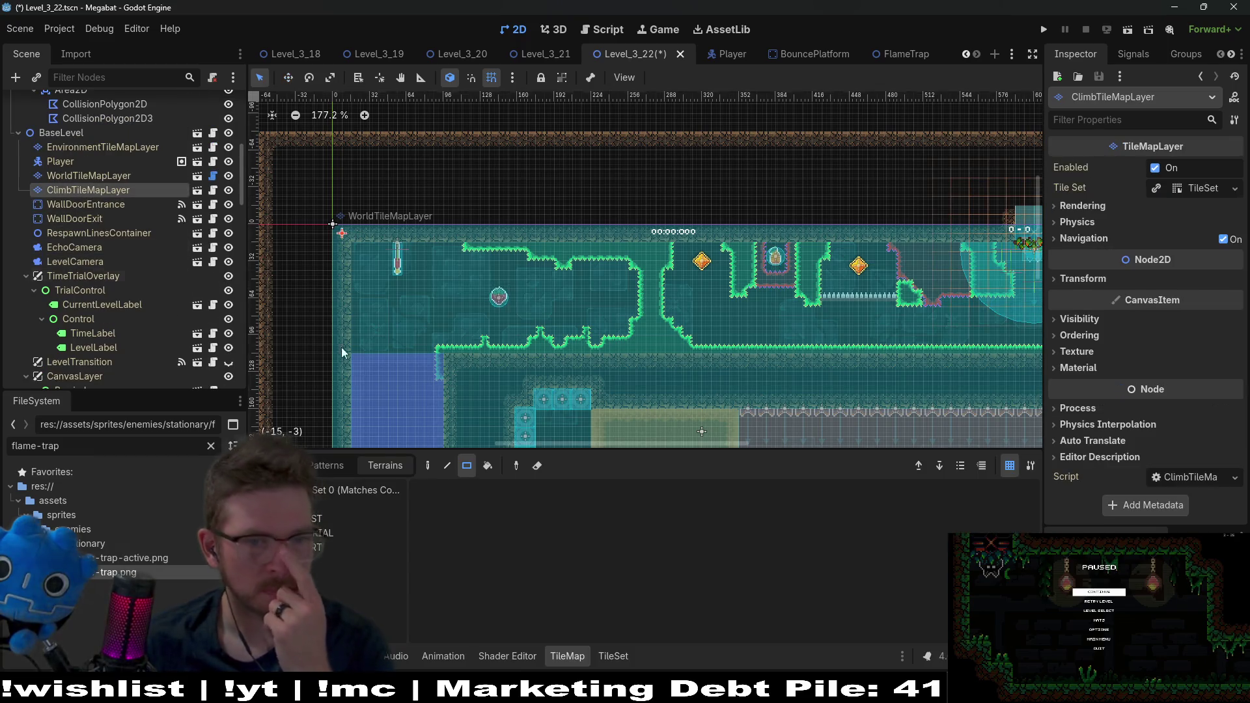
{"action": "left_click", "coordinate": [309, 533]}
{"action": "left_click", "coordinate": [304, 547]}
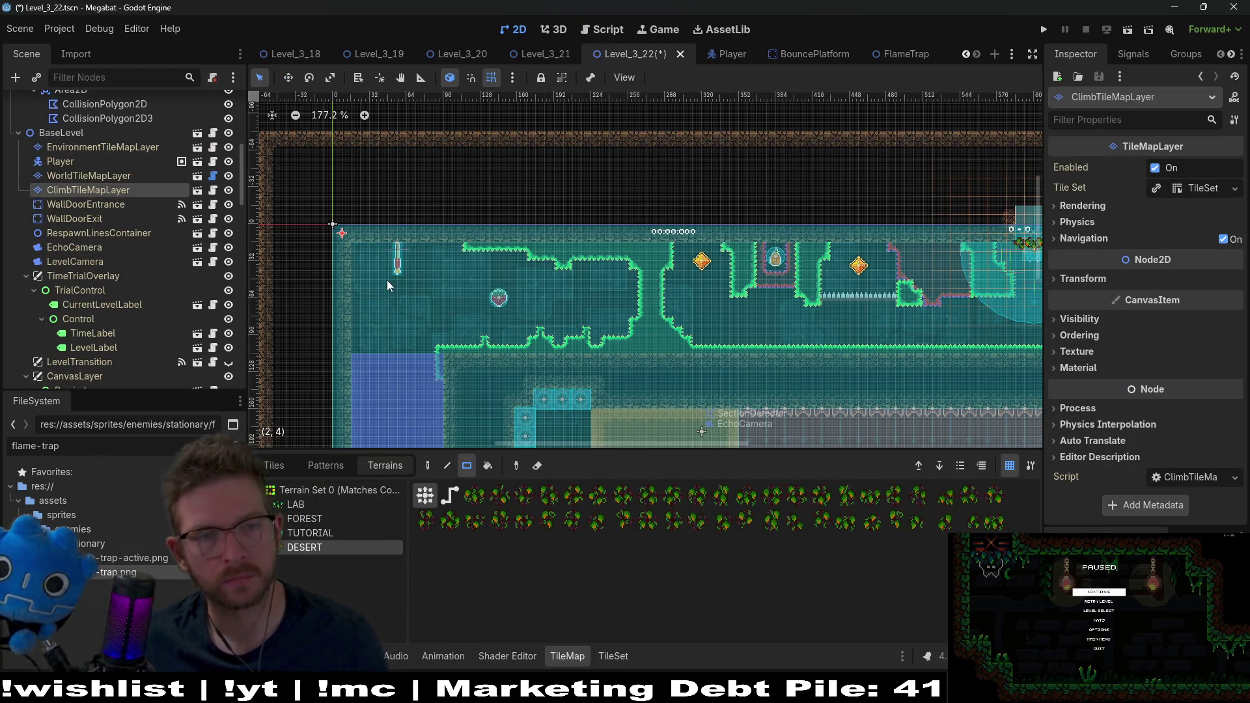
{"action": "scroll", "coordinate": [377, 247], "scroll_direction": "up", "scroll_amount": 3}
{"action": "left_click_drag", "start_coordinate": [373, 220], "coordinate": [439, 228]}
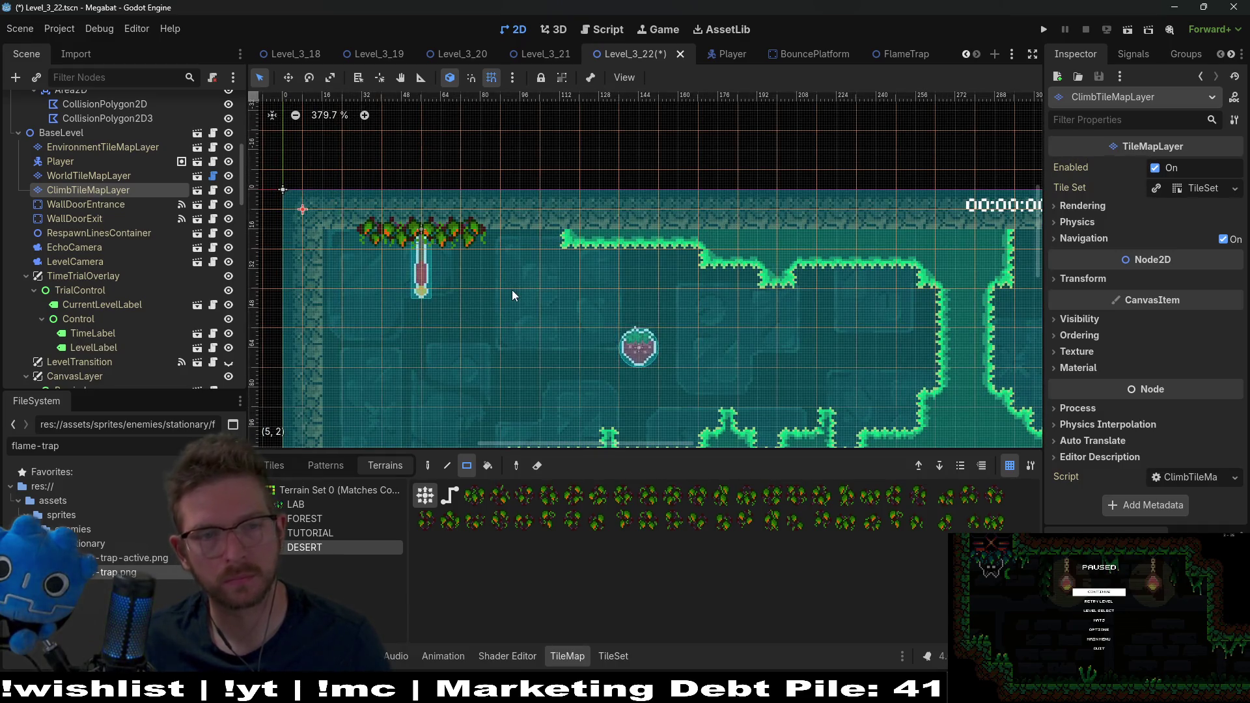
- Save Level_3_22 with Ctrl+S and run the current scene to playtest
{"action": "key", "text": "ctrl+s"}
{"action": "scroll", "coordinate": [502, 299], "scroll_direction": "down", "scroll_amount": 2}
{"action": "scroll", "coordinate": [511, 299], "scroll_direction": "down", "scroll_amount": 1}
{"action": "scroll", "coordinate": [602, 294], "scroll_direction": "right", "scroll_amount": 4}
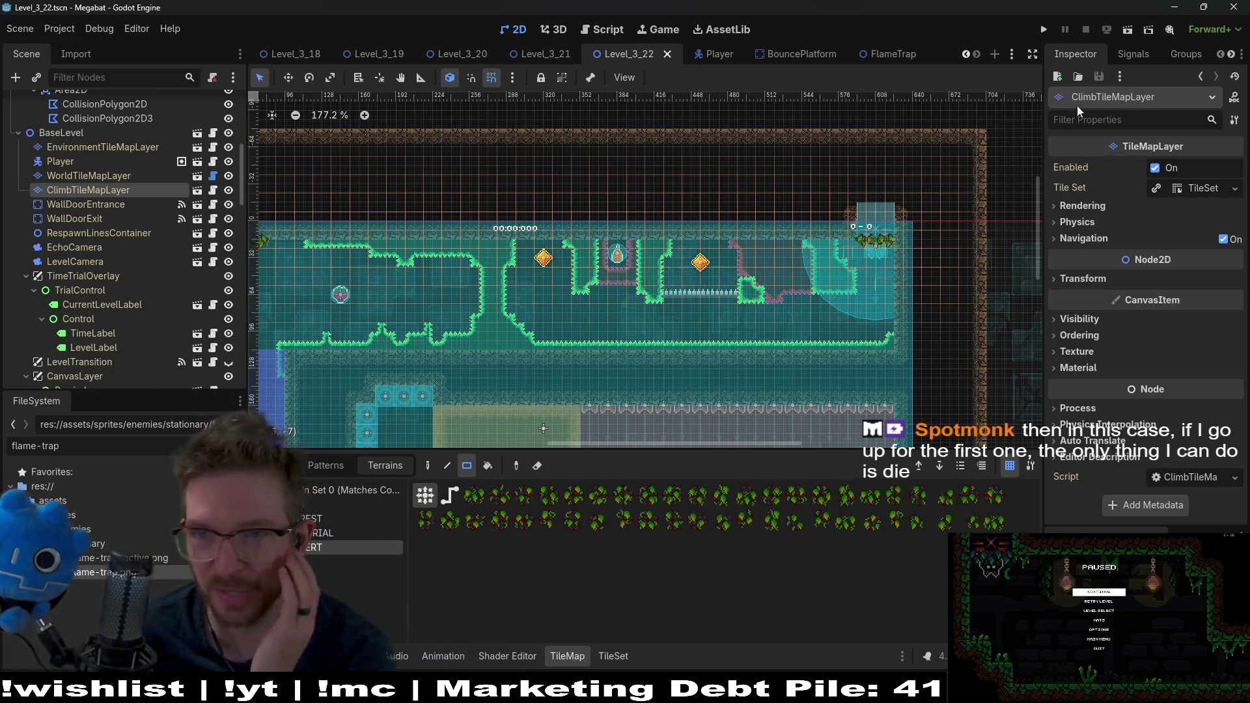
{"action": "left_click", "coordinate": [1130, 30]}
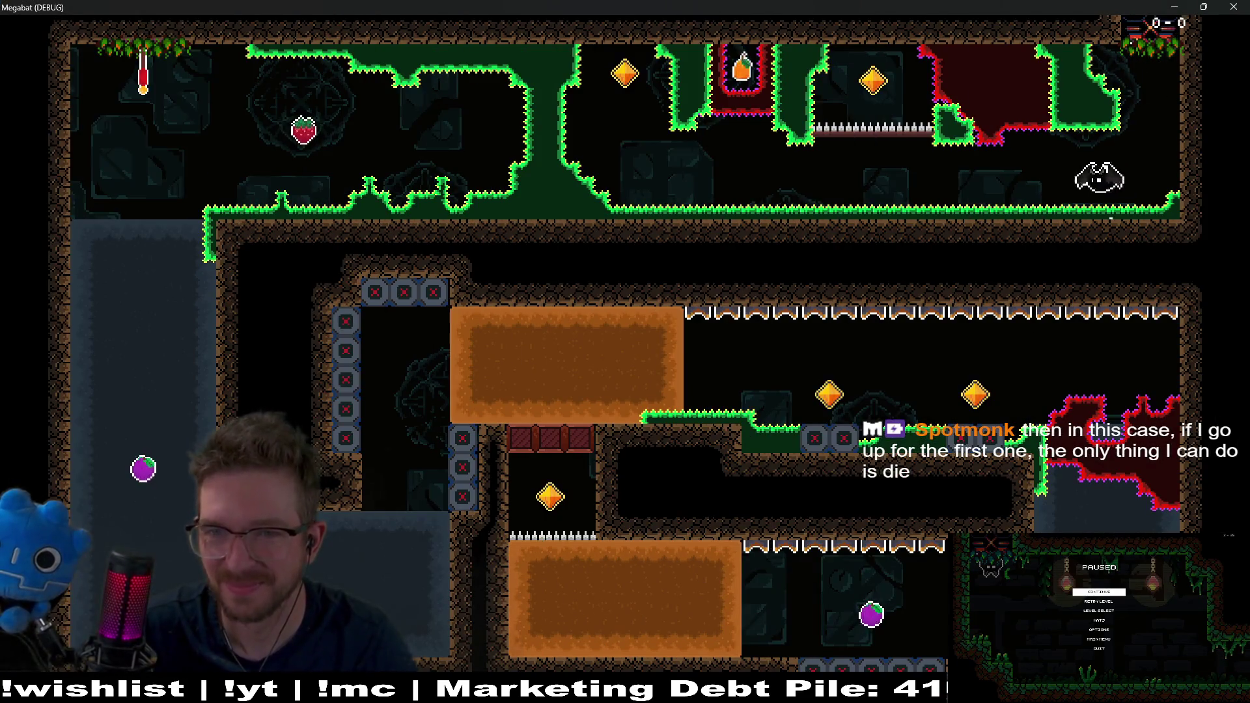
- Fly the bat through the top corridor's two diamonds, then down through the lower corridors
{"action": "key", "text": "Up"}
{"action": "key", "text": "Right"}
{"action": "key", "text": "Up"}
{"action": "key", "text": "Right"}
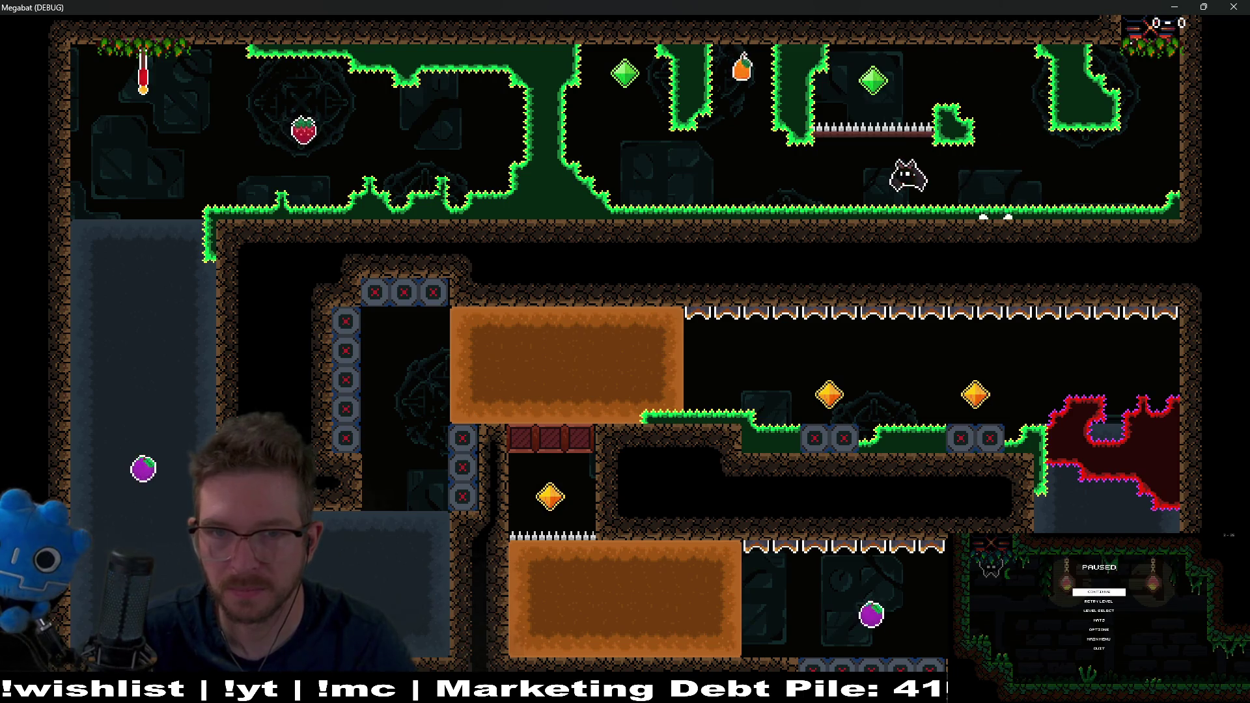
{"action": "key", "text": "Left"}
{"action": "key", "text": "Up"}
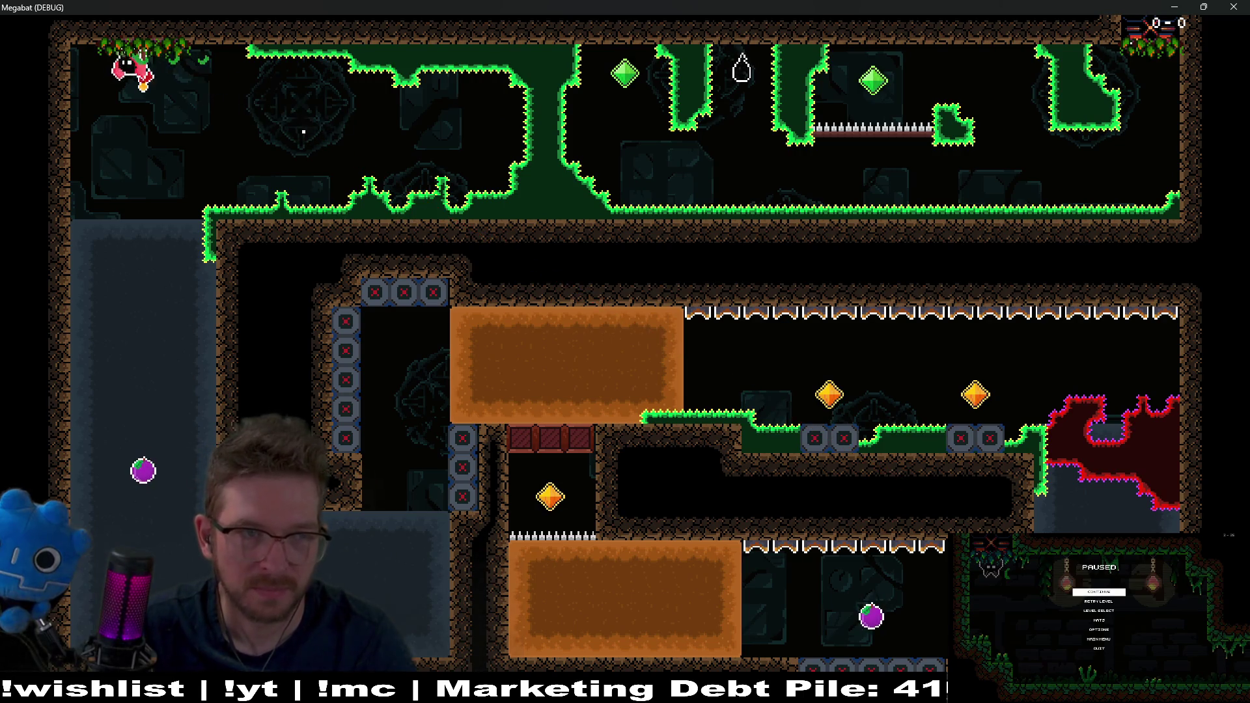
{"action": "key", "text": "Down"}
{"action": "key", "text": "Right"}
{"action": "key", "text": "Right"}
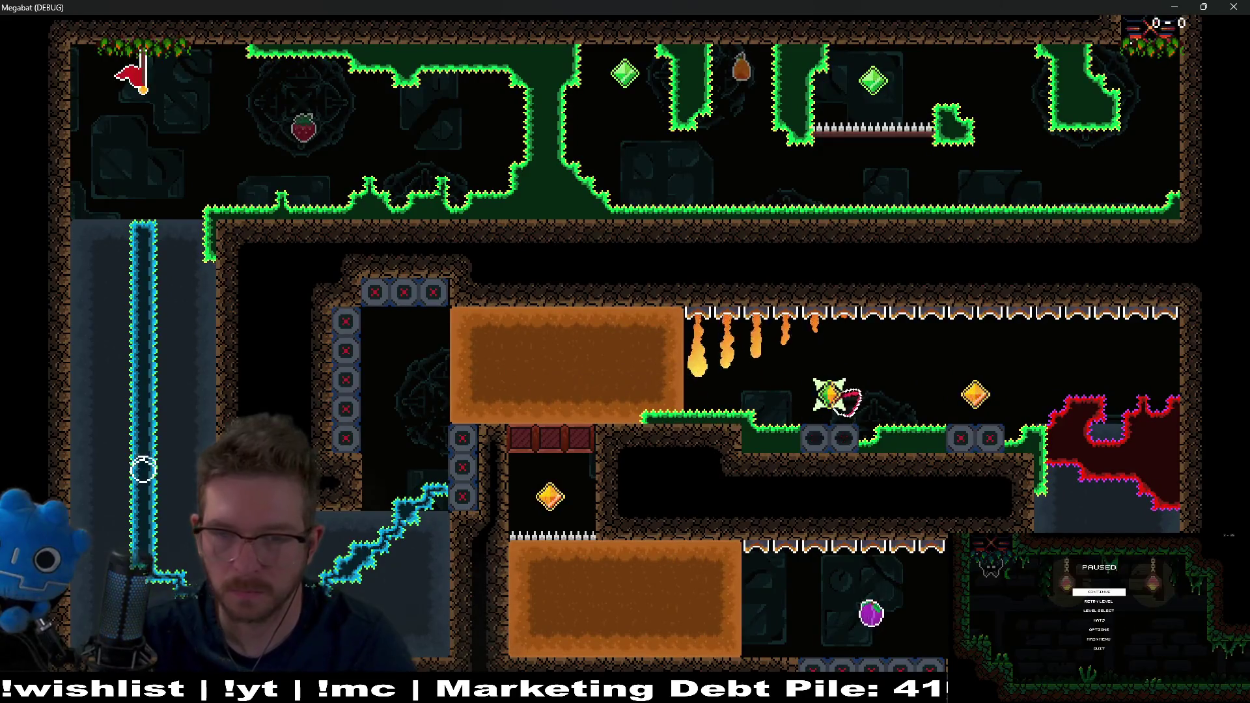
{"action": "key", "text": "Down"}
{"action": "key", "text": "Left"}
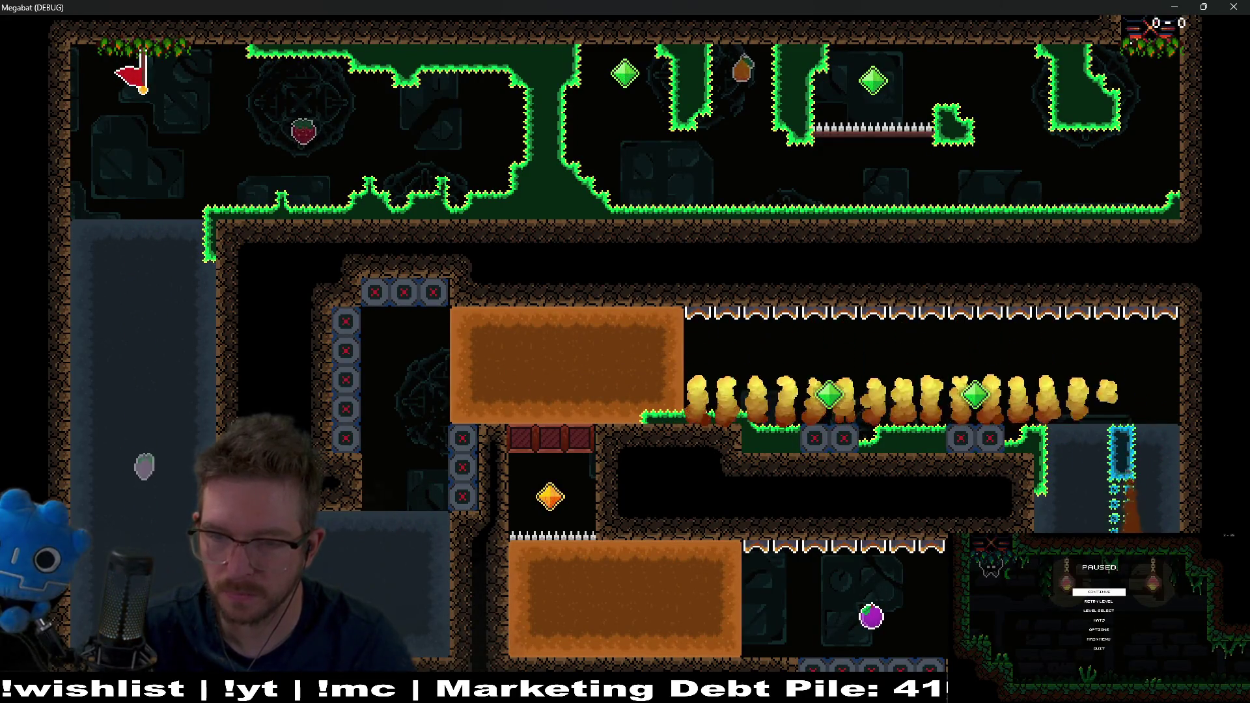
{"action": "key", "text": "Up"}
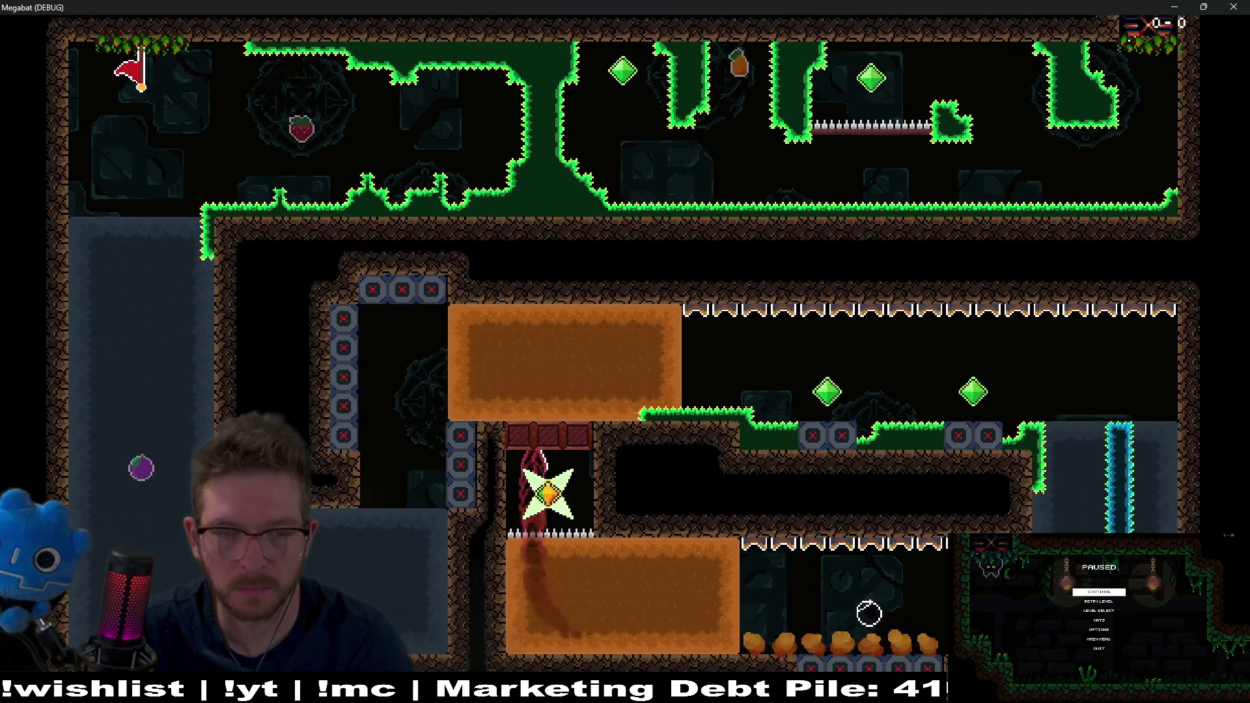
{"action": "key", "text": "Right"}
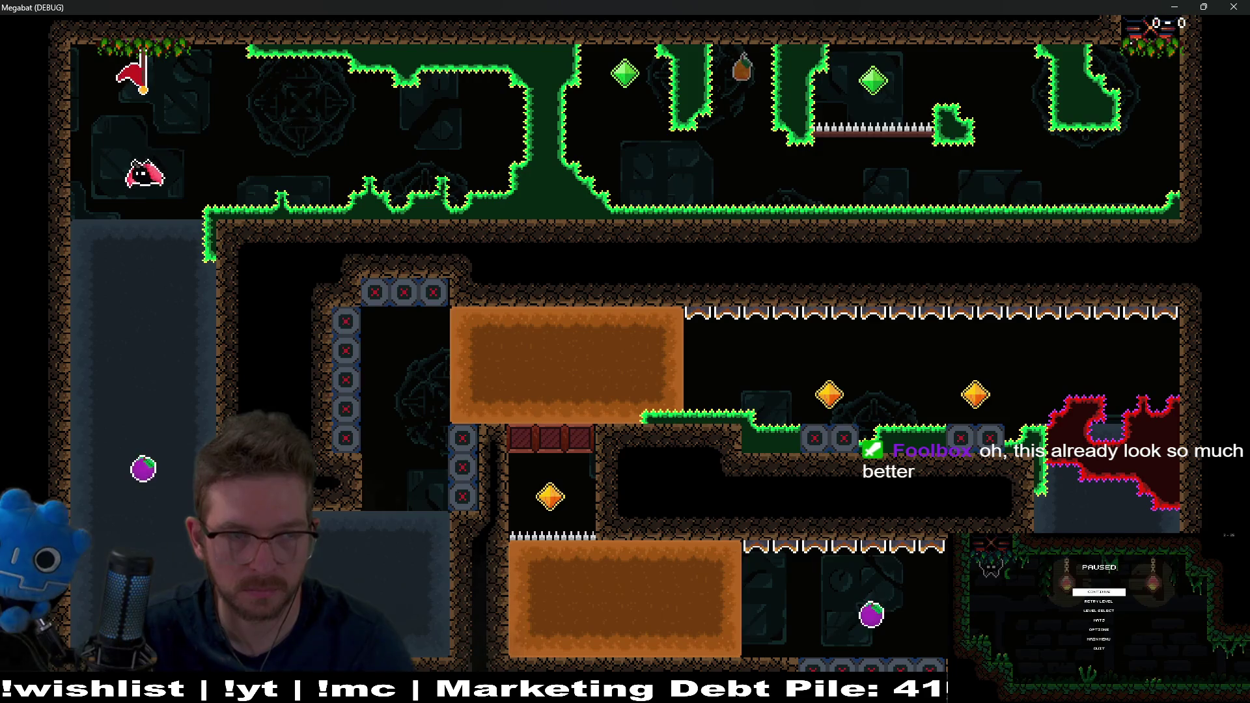
- Dive to the plum, loop through the flame-trap corridors, then close the game
{"action": "key", "text": "Down"}
{"action": "key", "text": "Right"}
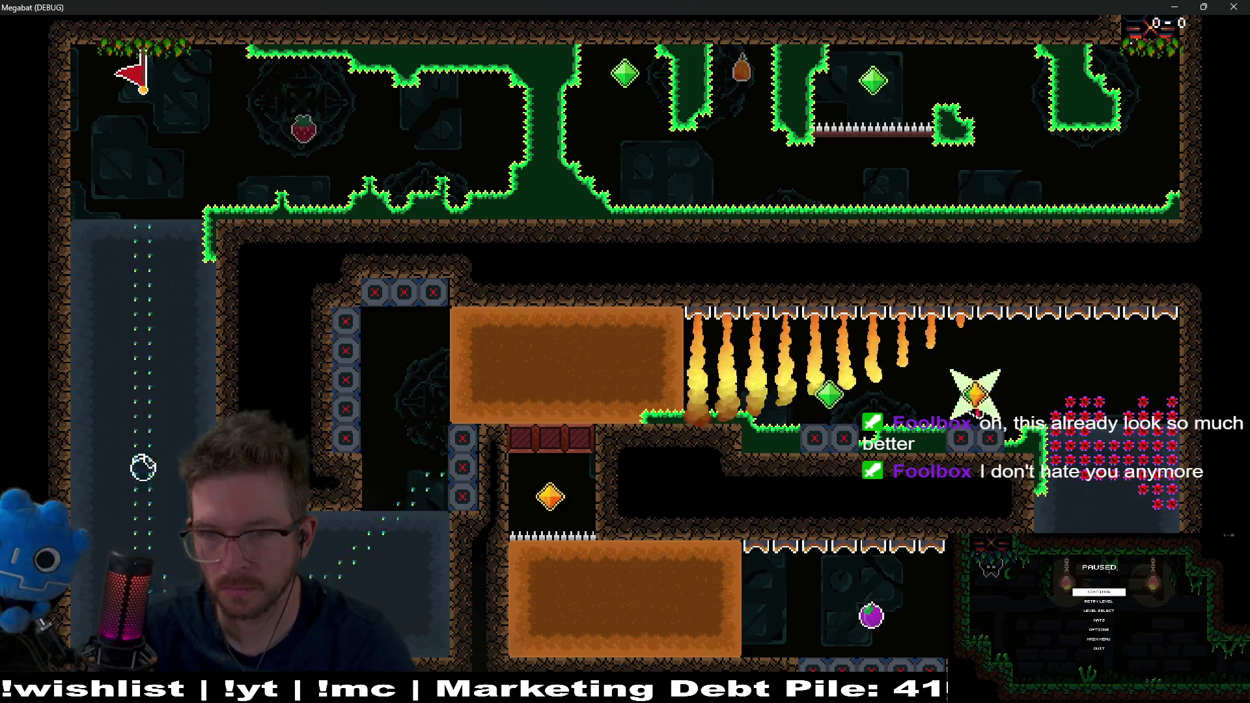
{"action": "key", "text": "Down"}
{"action": "key", "text": "Left"}
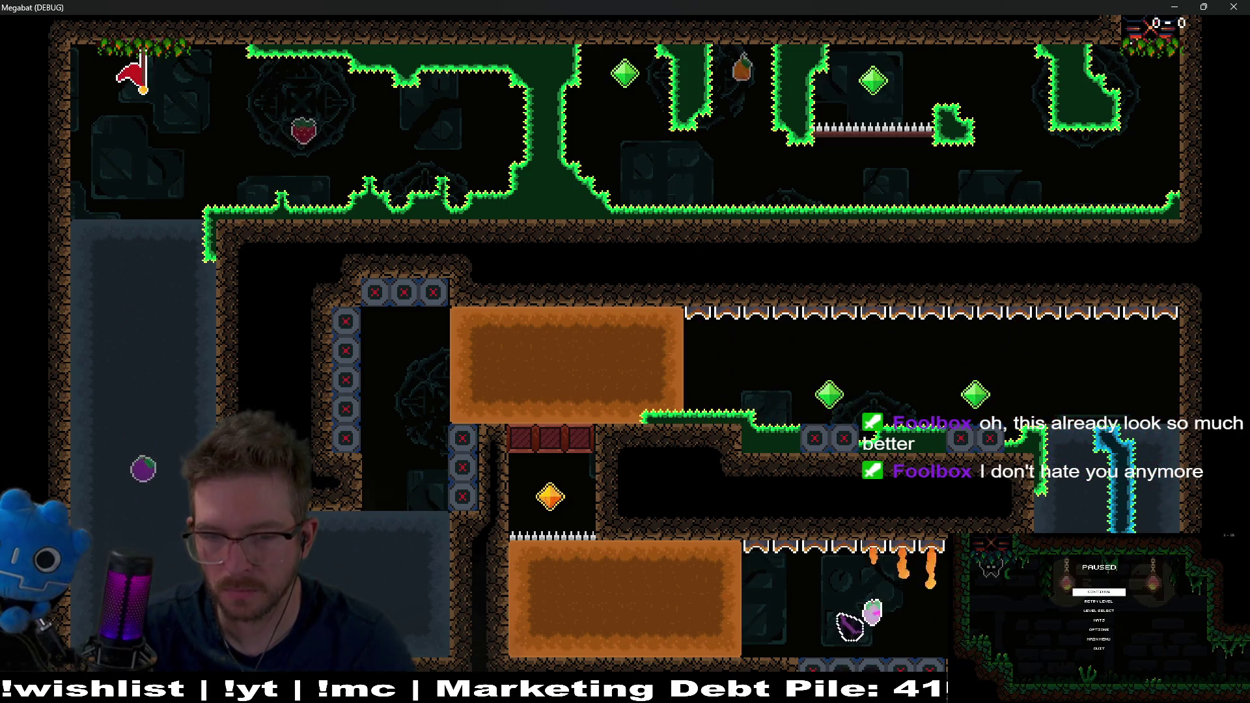
{"action": "key", "text": "Up"}
{"action": "key", "text": "Right"}
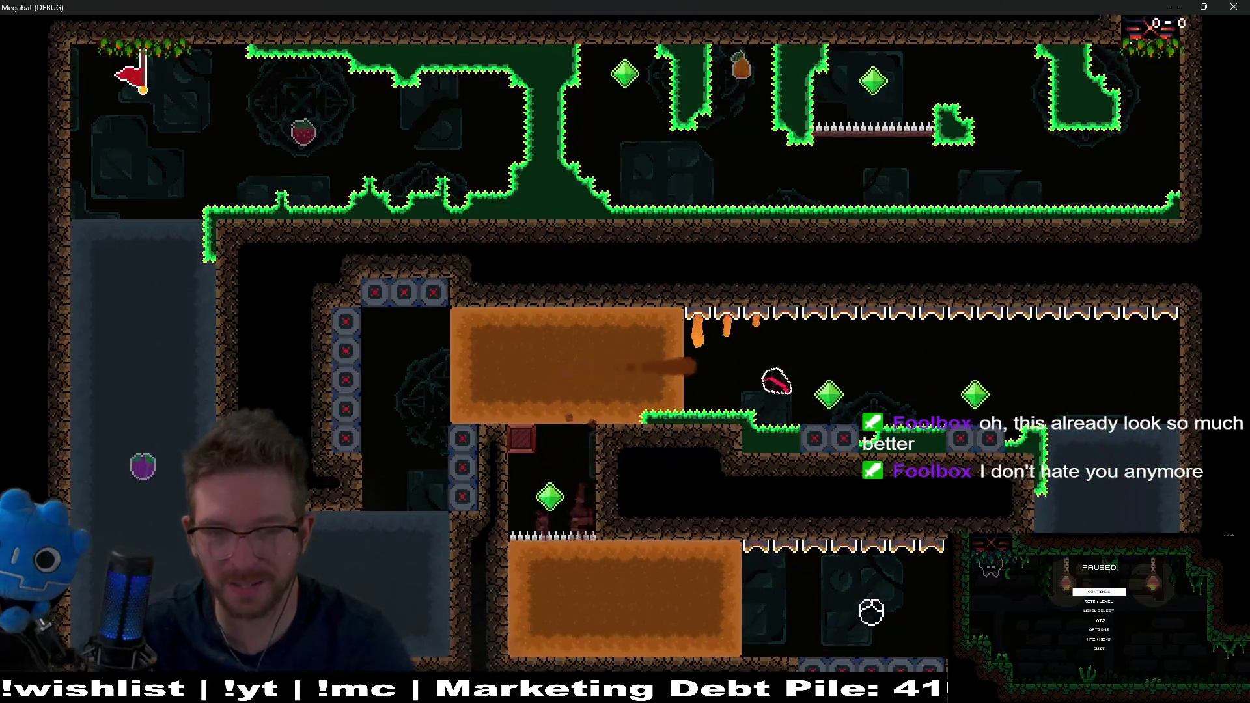
{"action": "key", "text": "Down"}
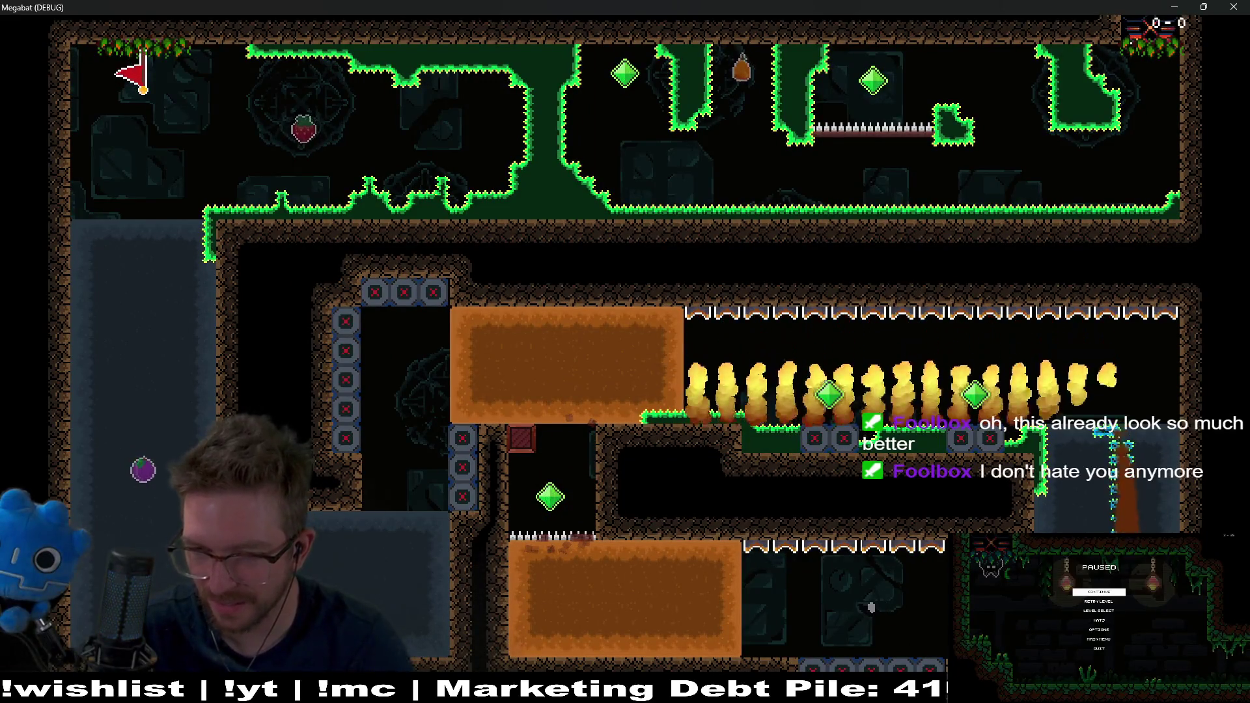
{"action": "key", "text": "Left"}
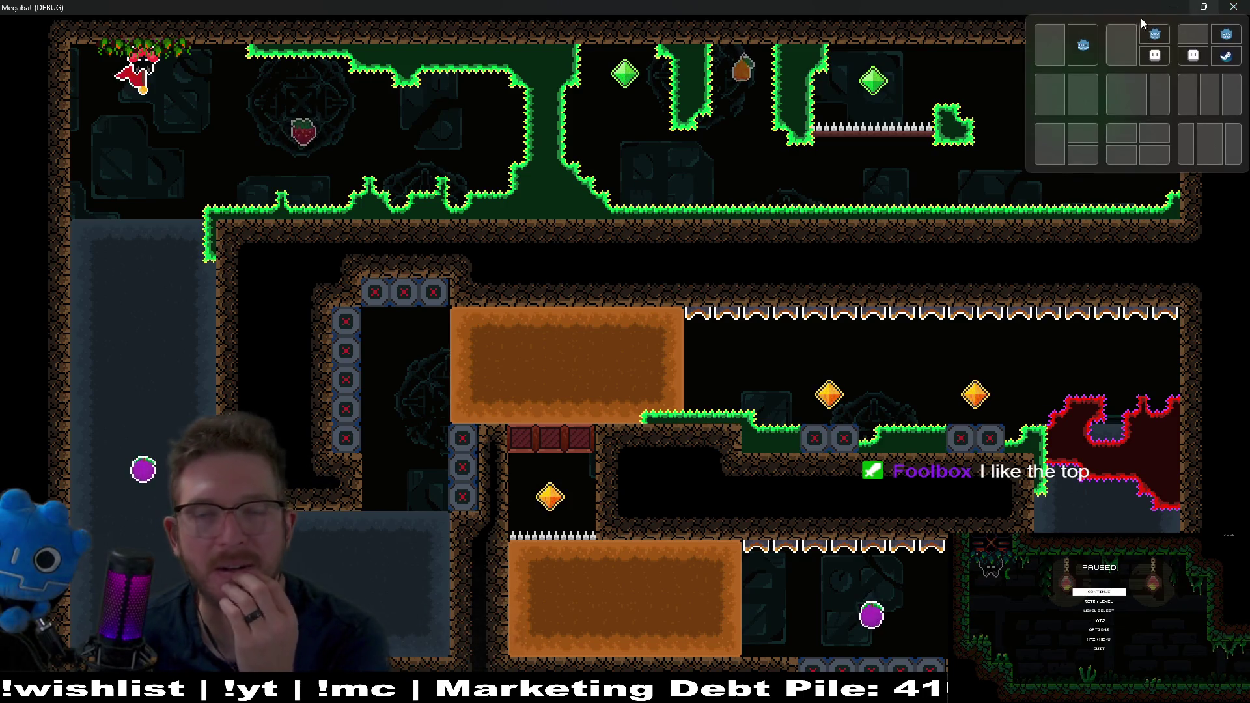
{"action": "left_click", "coordinate": [1232, 6]}
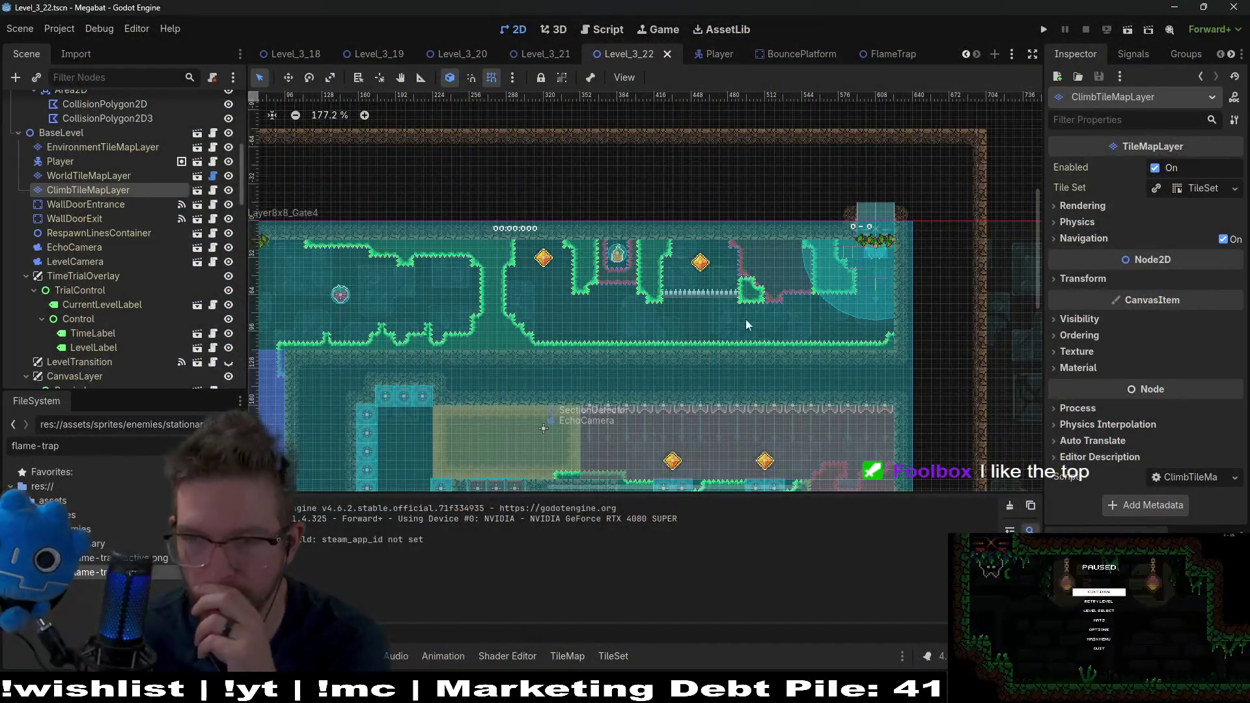
- Select SpikeTileMapLayer8x8 in the Scene dock to show its Emerald, Ruby and Saphire terrains
{"action": "scroll", "coordinate": [734, 283], "scroll_direction": "down", "scroll_amount": 2}
{"action": "scroll", "coordinate": [736, 282], "scroll_direction": "up", "scroll_amount": 6}
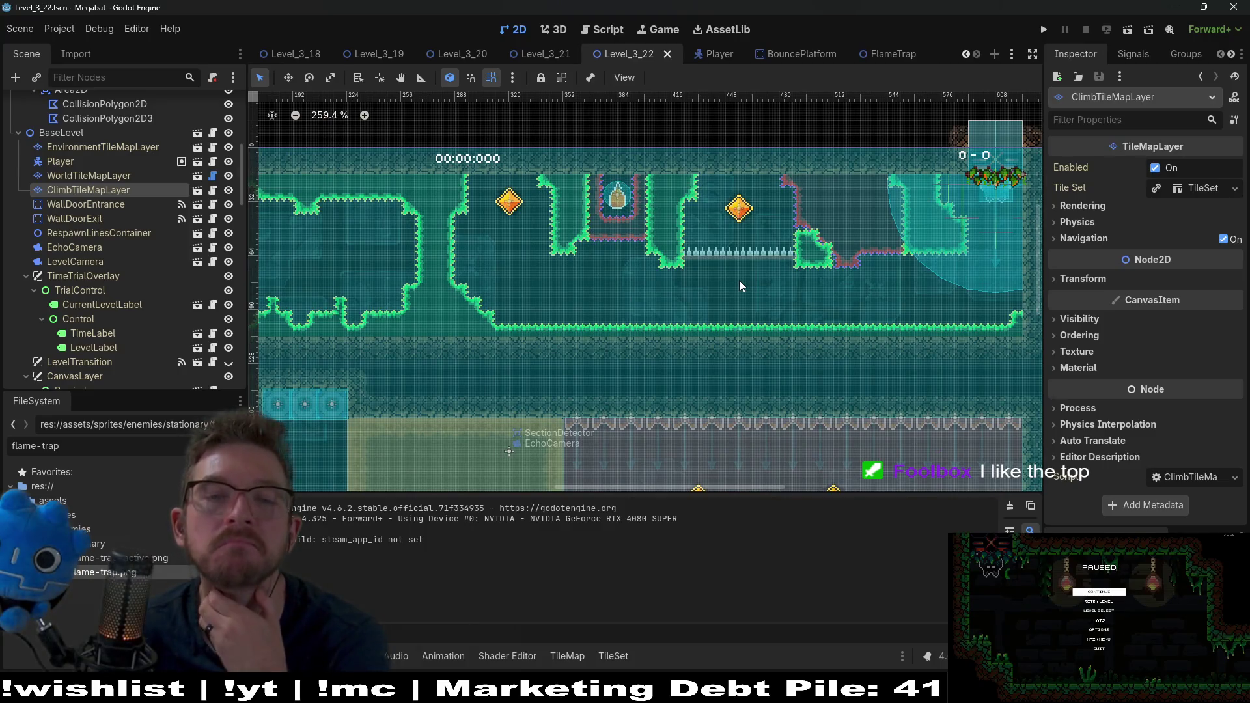
{"action": "scroll", "coordinate": [747, 306], "scroll_direction": "down", "scroll_amount": 5}
{"action": "scroll", "coordinate": [792, 305], "scroll_direction": "down", "scroll_amount": 5}
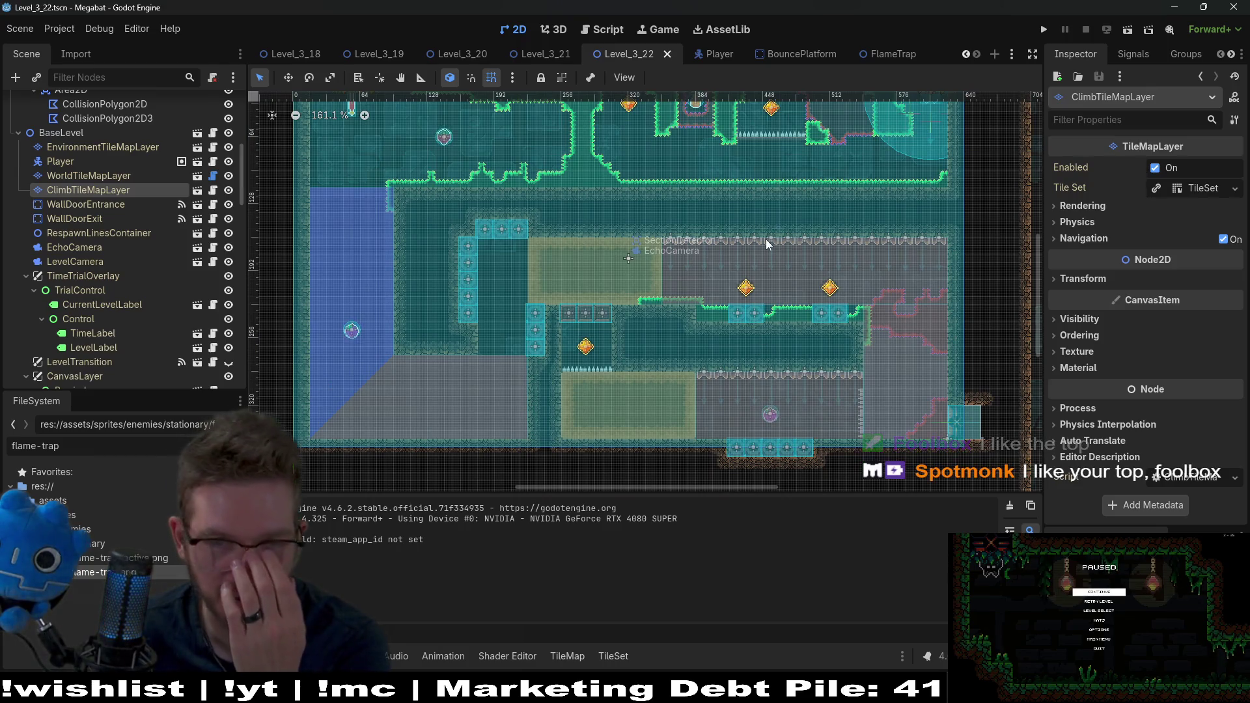
{"action": "scroll", "coordinate": [766, 239], "scroll_direction": "down", "scroll_amount": 2}
{"action": "scroll", "coordinate": [754, 196], "scroll_direction": "up", "scroll_amount": 2}
{"action": "scroll", "coordinate": [753, 197], "scroll_direction": "up", "scroll_amount": 4}
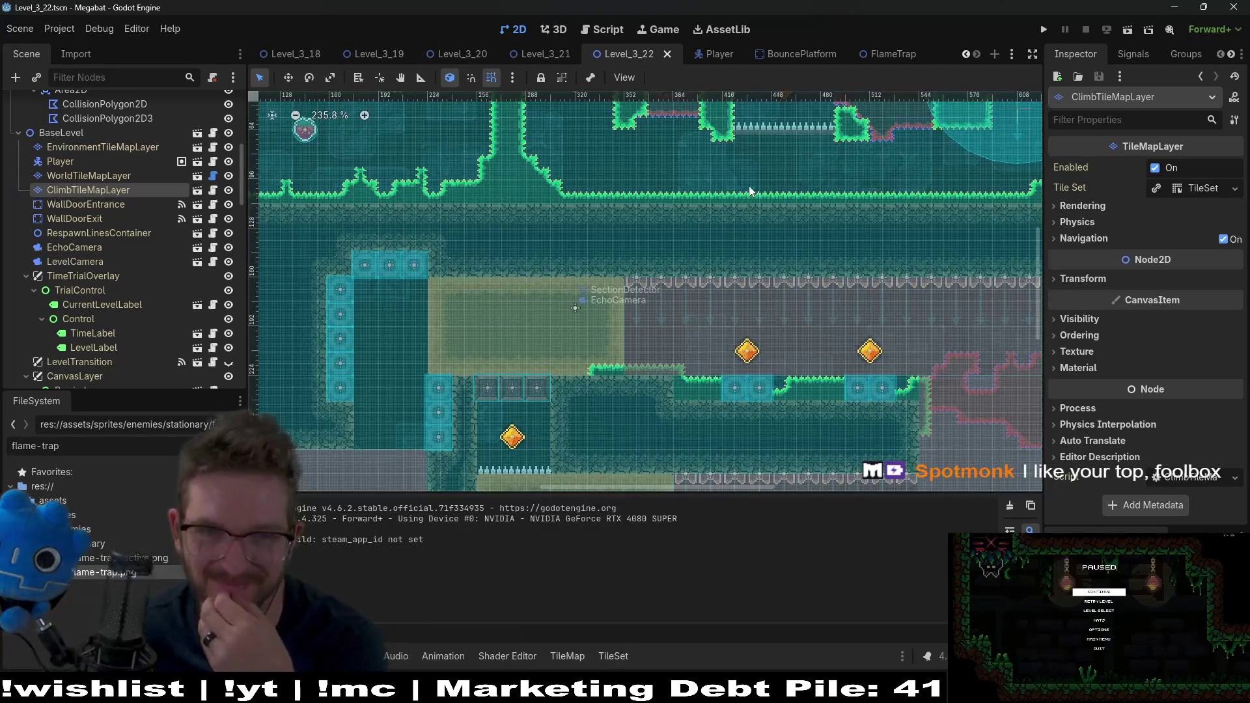
{"action": "scroll", "coordinate": [115, 176], "scroll_direction": "up", "scroll_amount": 6}
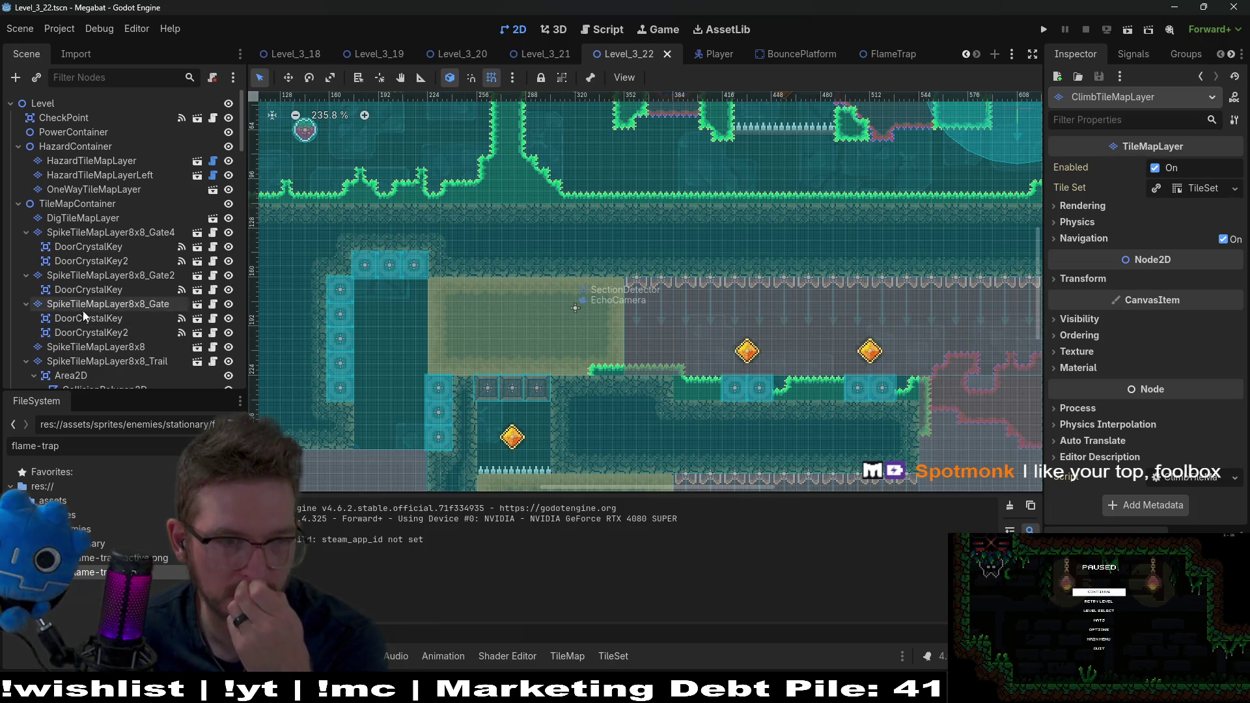
{"action": "scroll", "coordinate": [108, 271], "scroll_direction": "down", "scroll_amount": 8}
{"action": "scroll", "coordinate": [111, 268], "scroll_direction": "up", "scroll_amount": 8}
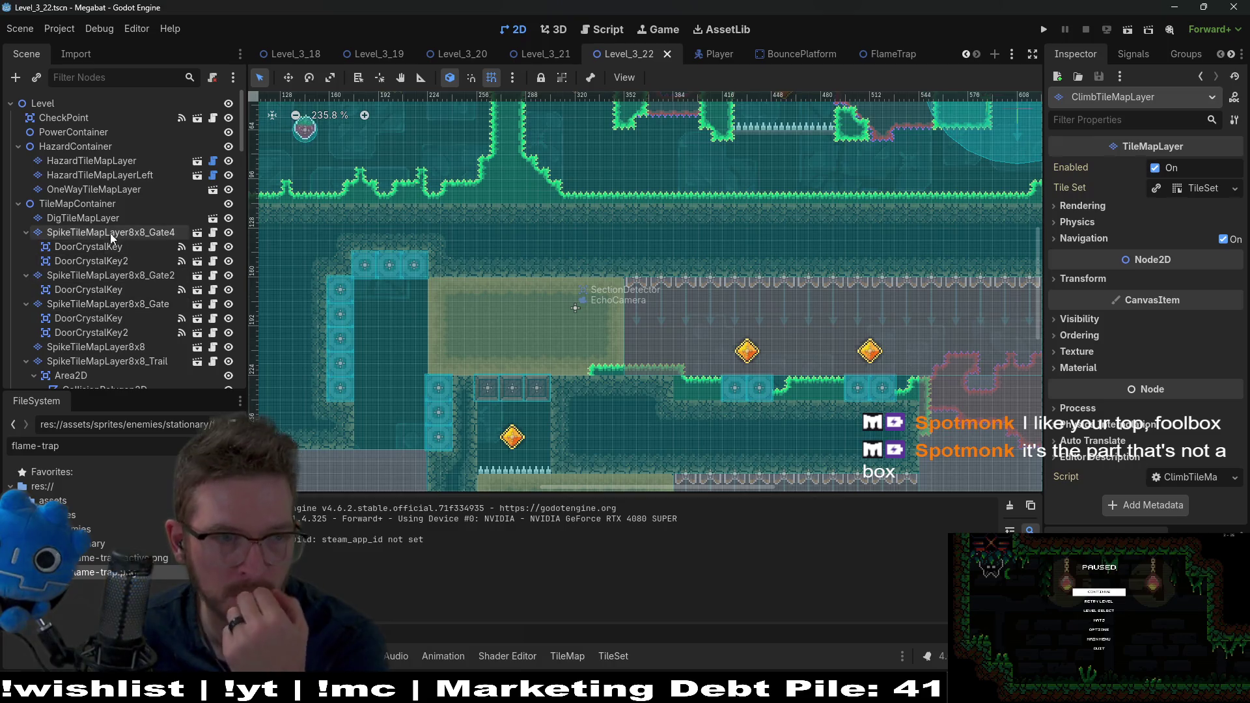
{"action": "left_click", "coordinate": [115, 289]}
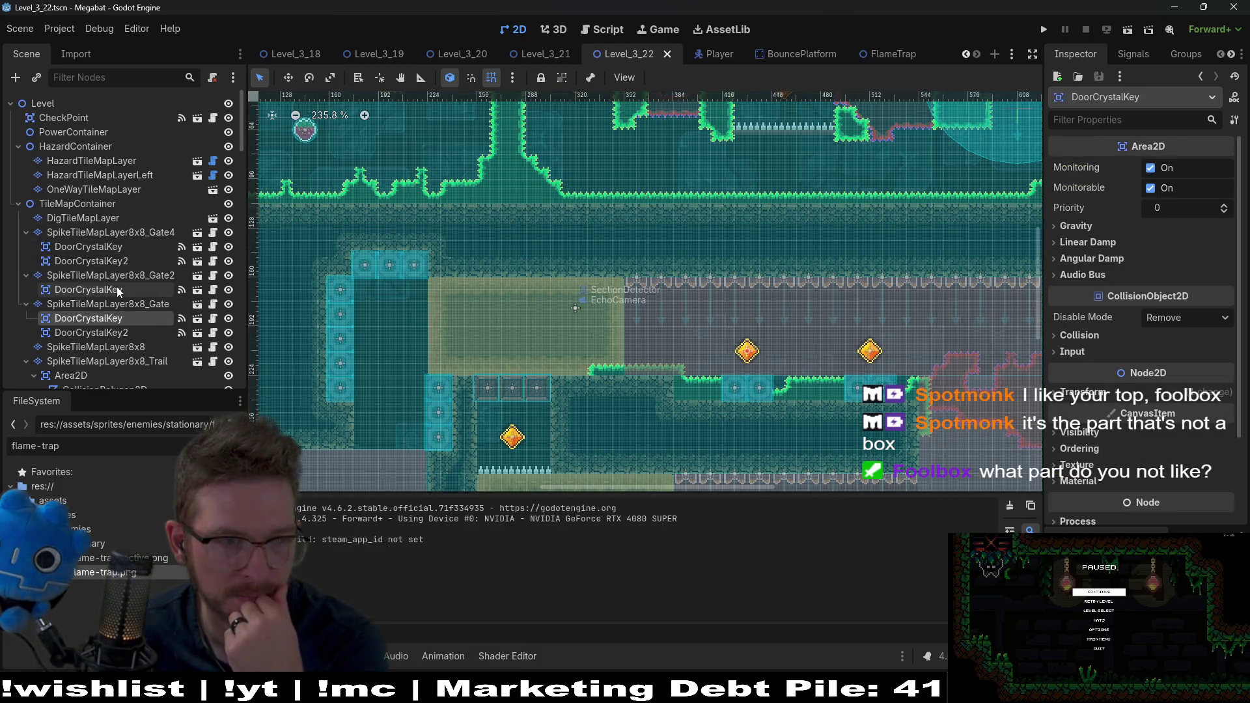
{"action": "scroll", "coordinate": [137, 296], "scroll_direction": "down", "scroll_amount": 3}
{"action": "left_click", "coordinate": [108, 276]}
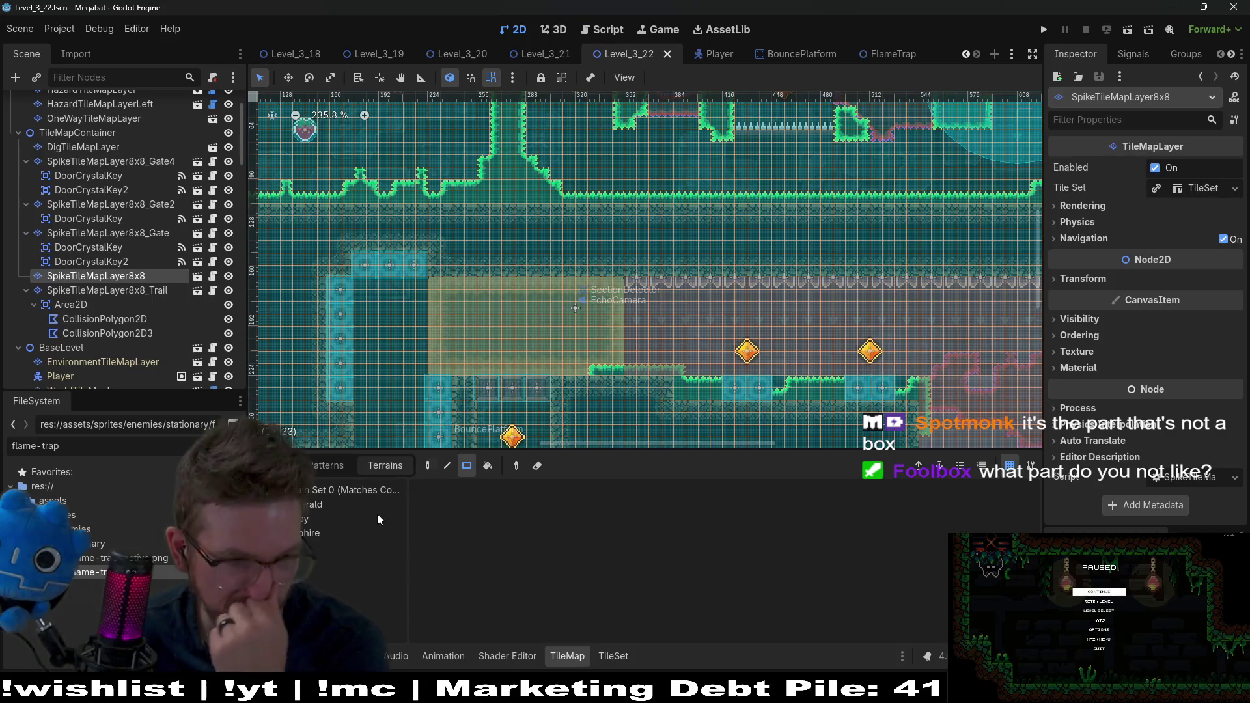
- Paint small Emerald spike bumps on the upper corridor floor, save, and launch a playtest
{"action": "scroll", "coordinate": [693, 230], "scroll_direction": "up", "scroll_amount": 1}
{"action": "mouse_move", "coordinate": [693, 230]}
{"action": "left_mouse_down"}
{"action": "mouse_move", "coordinate": [586, 324]}
{"action": "mouse_move", "coordinate": [617, 323]}
{"action": "left_mouse_up"}
{"action": "scroll", "coordinate": [634, 318], "scroll_direction": "right", "scroll_amount": 3}
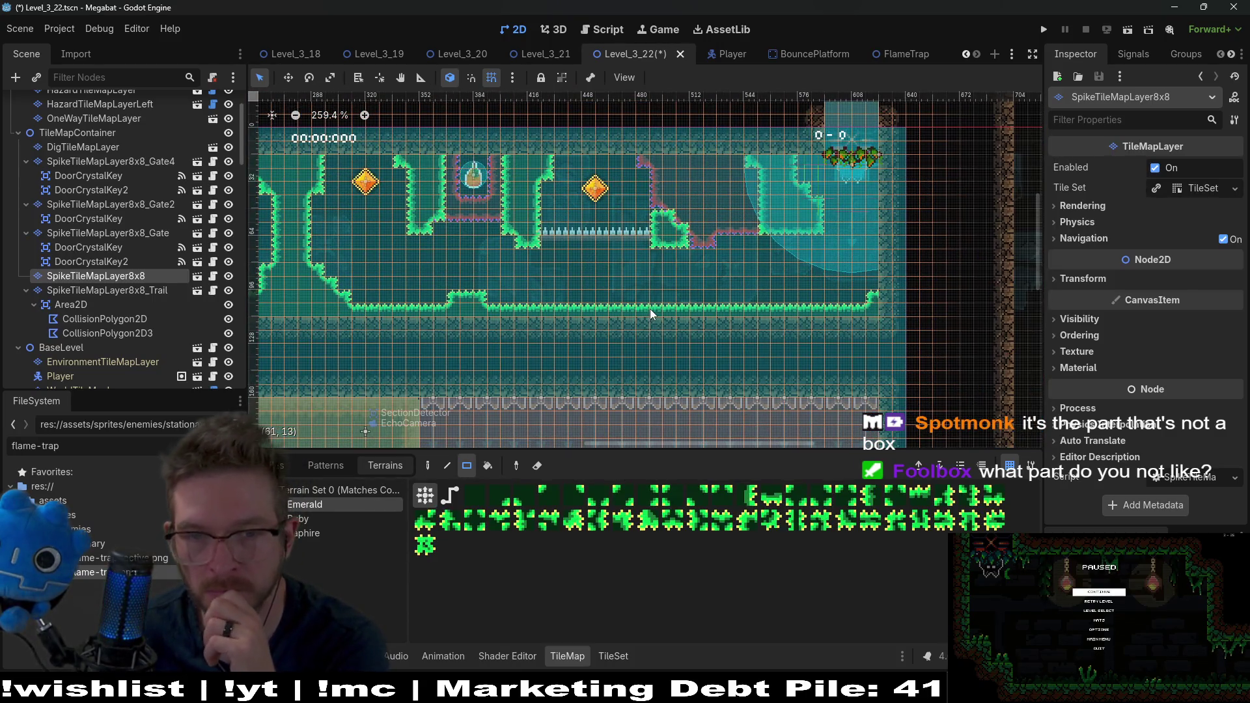
{"action": "left_click_drag", "start_coordinate": [770, 300], "coordinate": [795, 299]}
{"action": "left_click", "coordinate": [838, 305]}
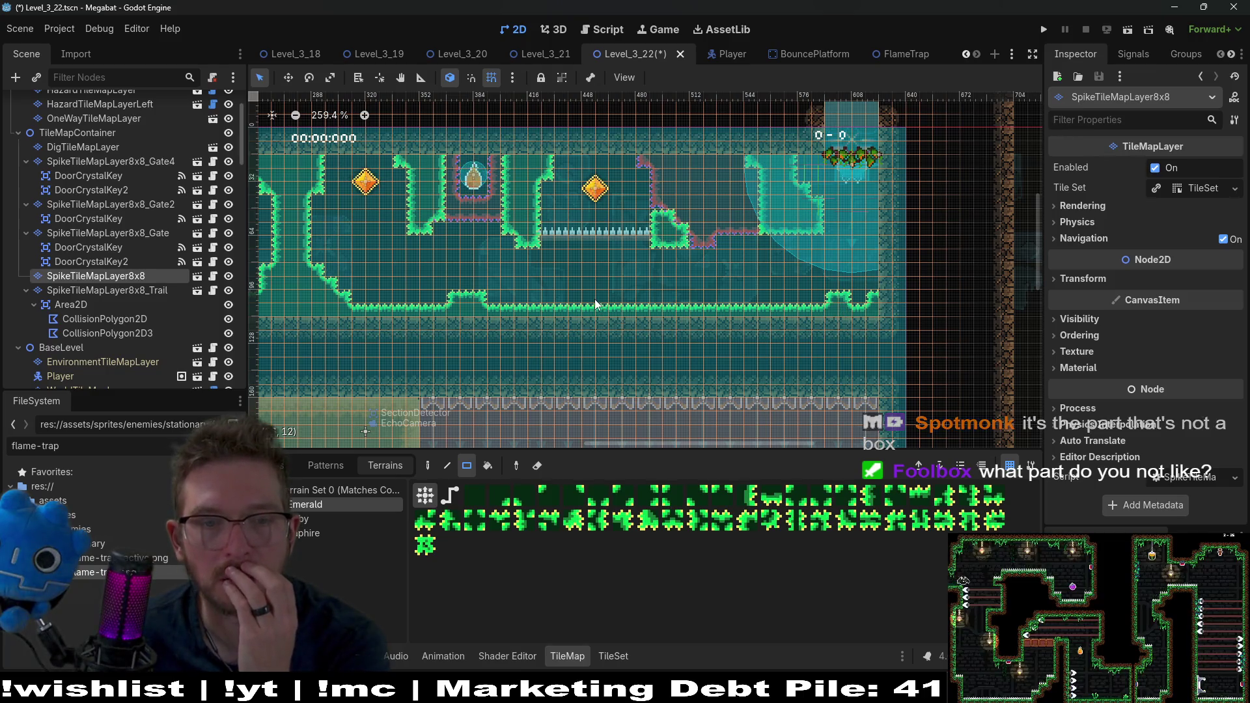
{"action": "left_click_drag", "start_coordinate": [619, 299], "coordinate": [620, 301]}
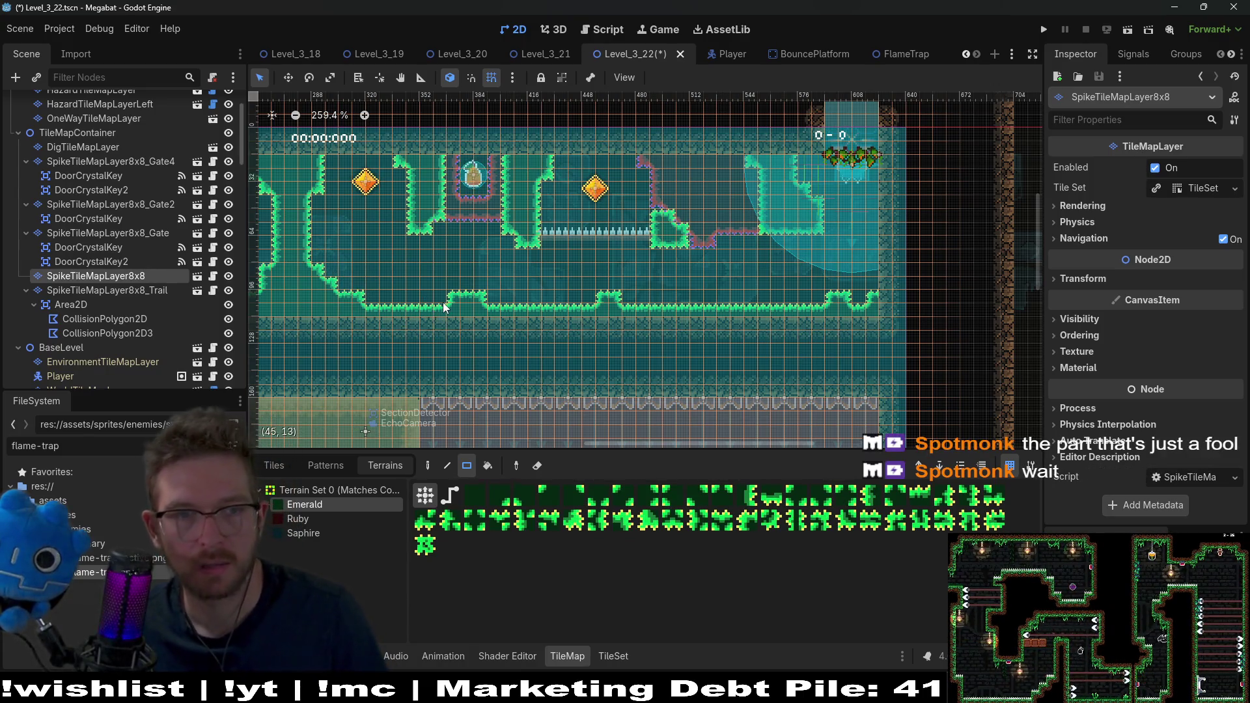
{"action": "key", "text": "ctrl+s"}
{"action": "left_click", "coordinate": [1127, 32]}
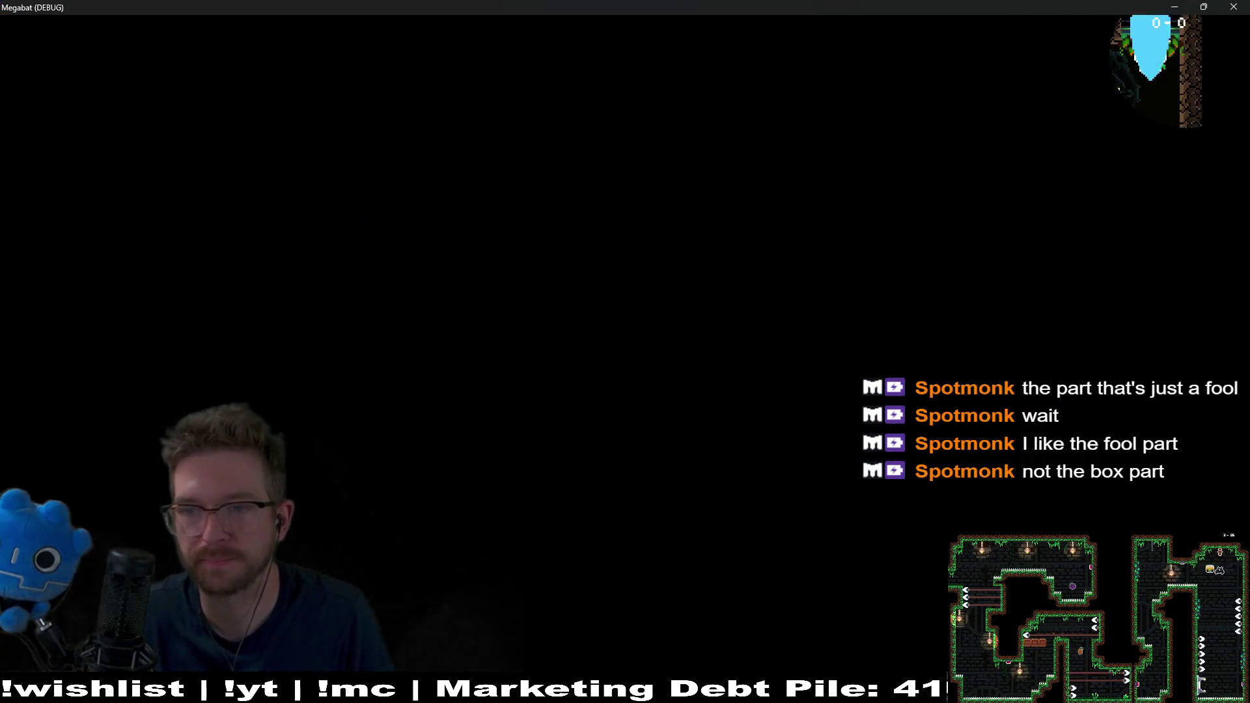
- Fly the bat to grab the gem and strawberry, then through the flame corridor and down the right shaft
{"action": "key", "text": "Left"}
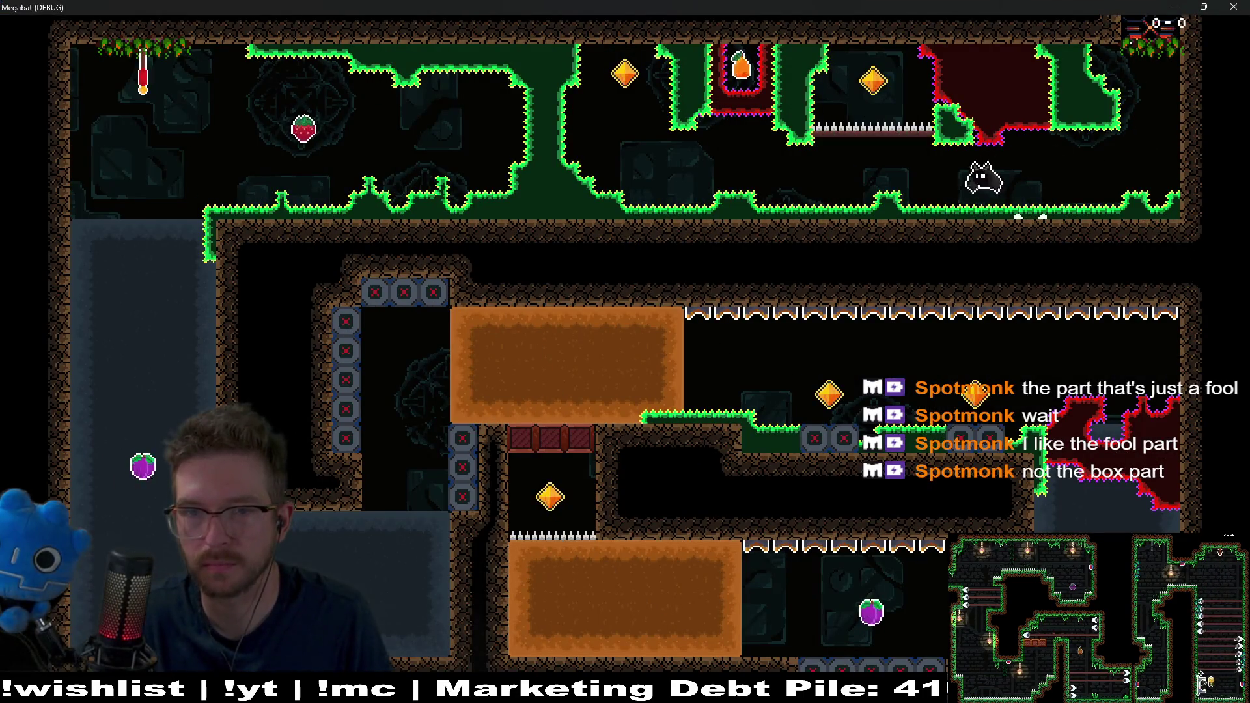
{"action": "key", "text": "Left"}
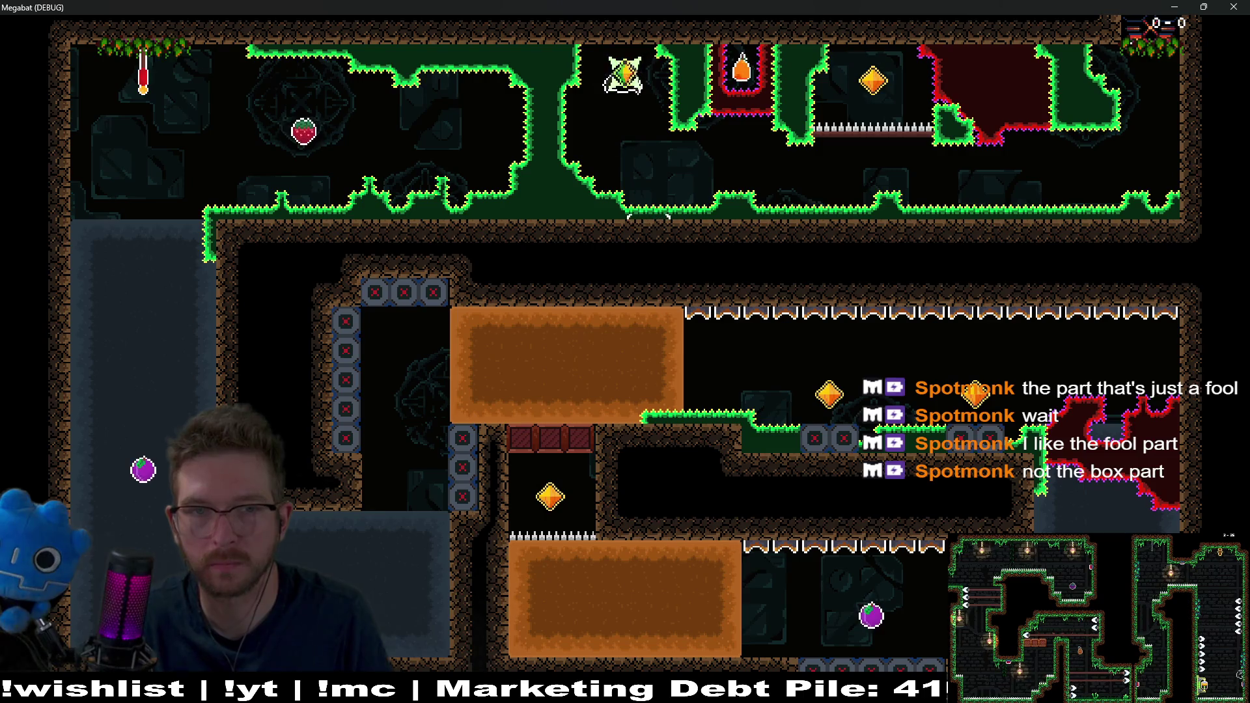
{"action": "key", "text": "Right"}
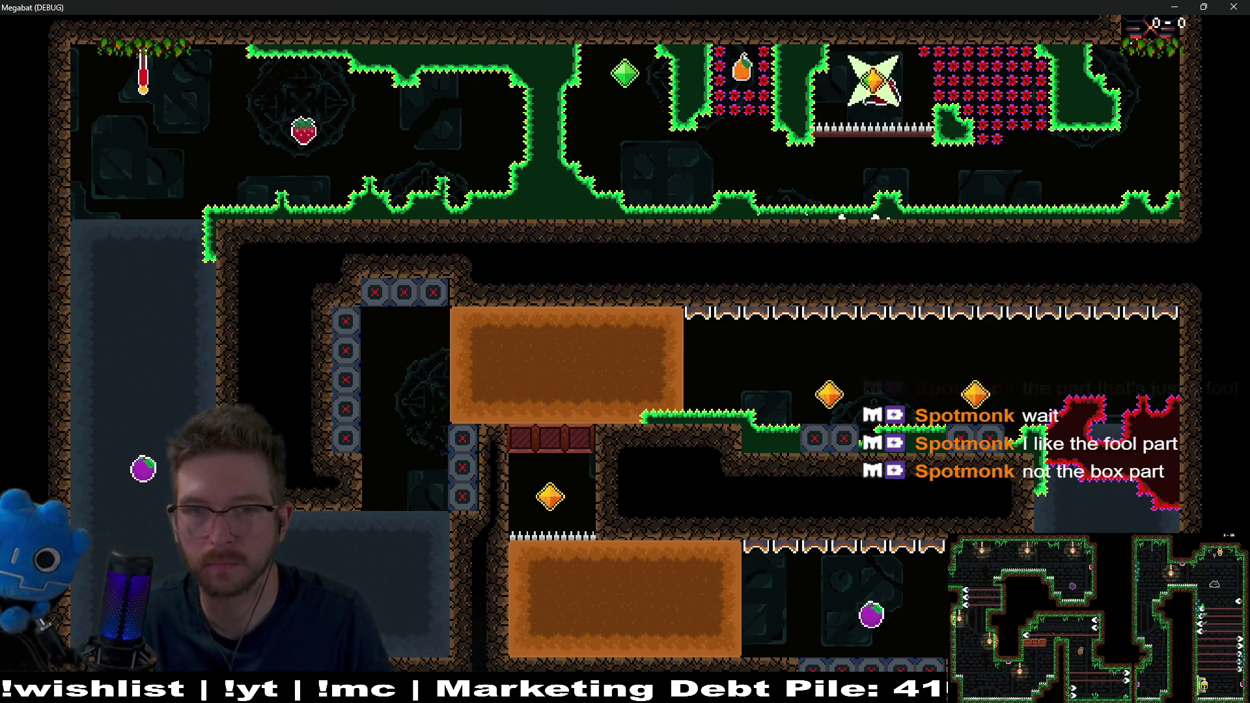
{"action": "key", "text": "Left"}
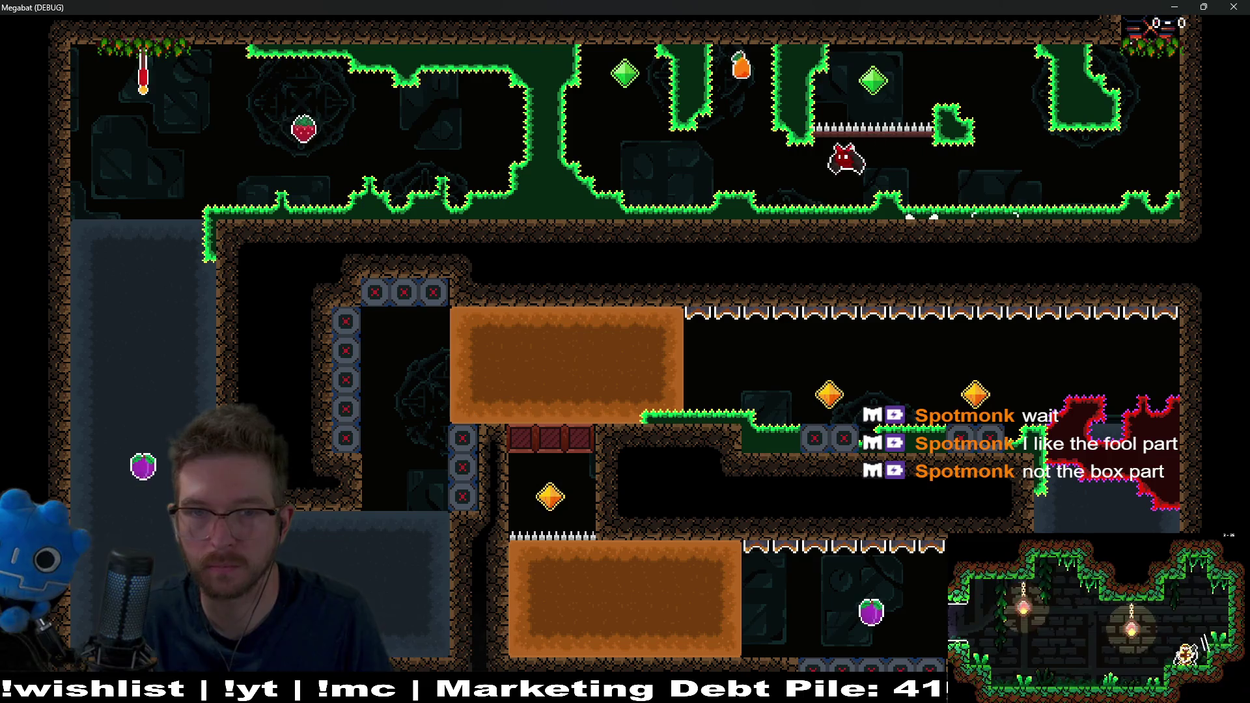
{"action": "key", "text": "Left"}
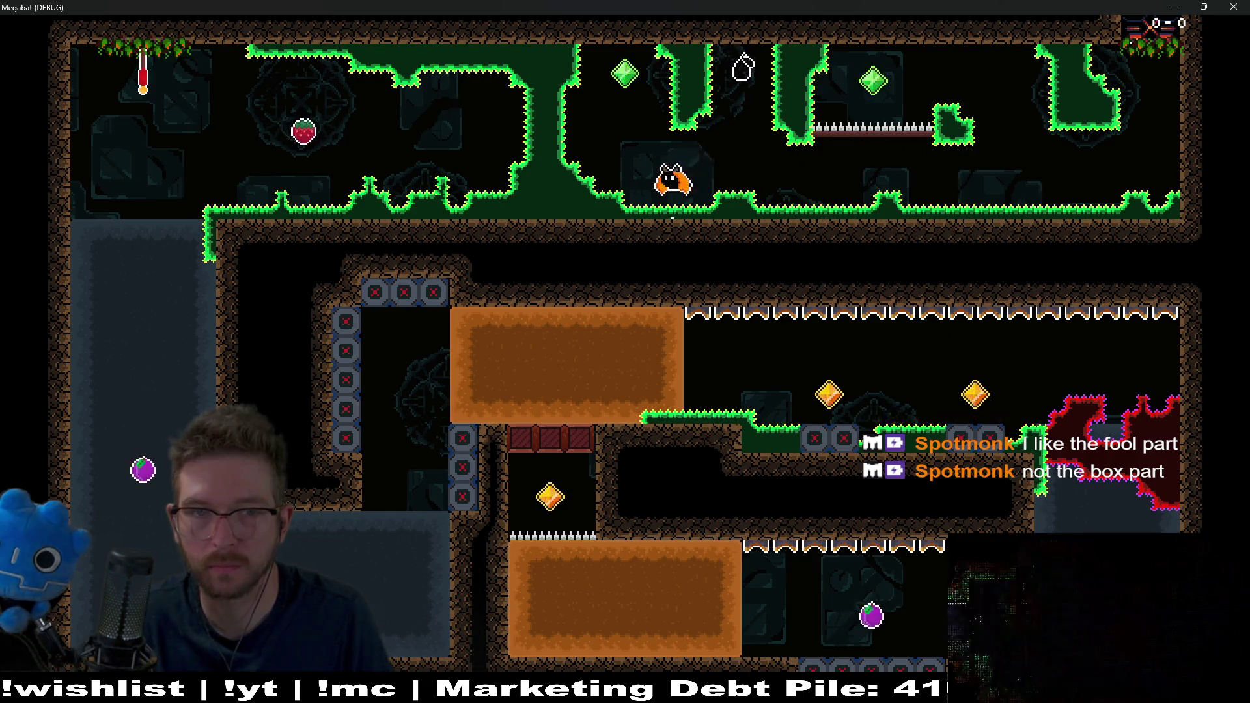
{"action": "key", "text": "Left"}
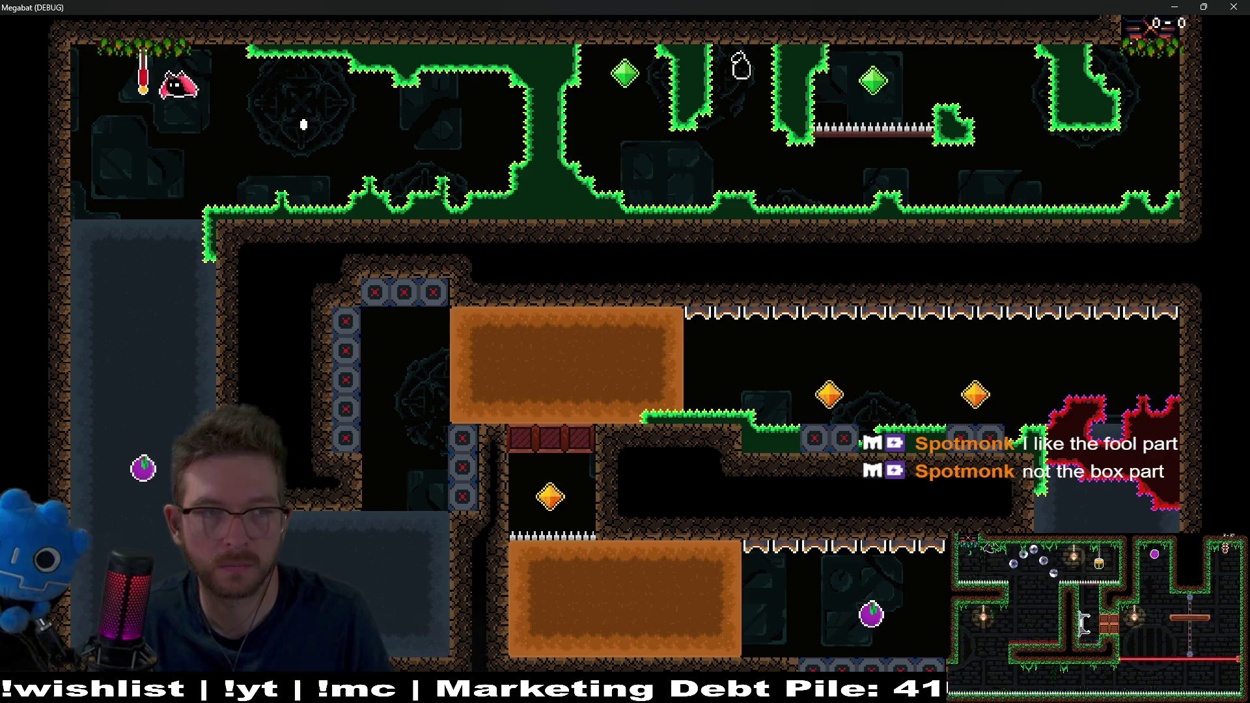
{"action": "key", "text": "Down"}
{"action": "key", "text": "Right"}
{"action": "key", "text": "Up"}
{"action": "key", "text": "Right"}
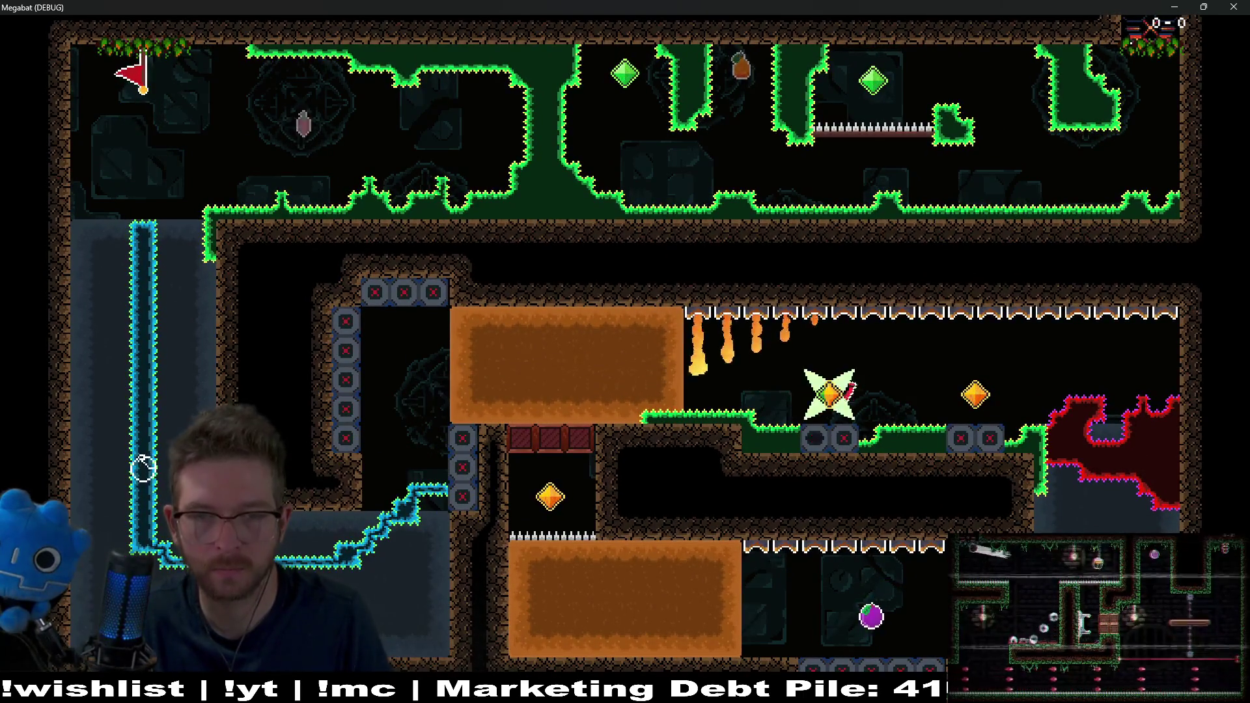
{"action": "key", "text": "Down"}
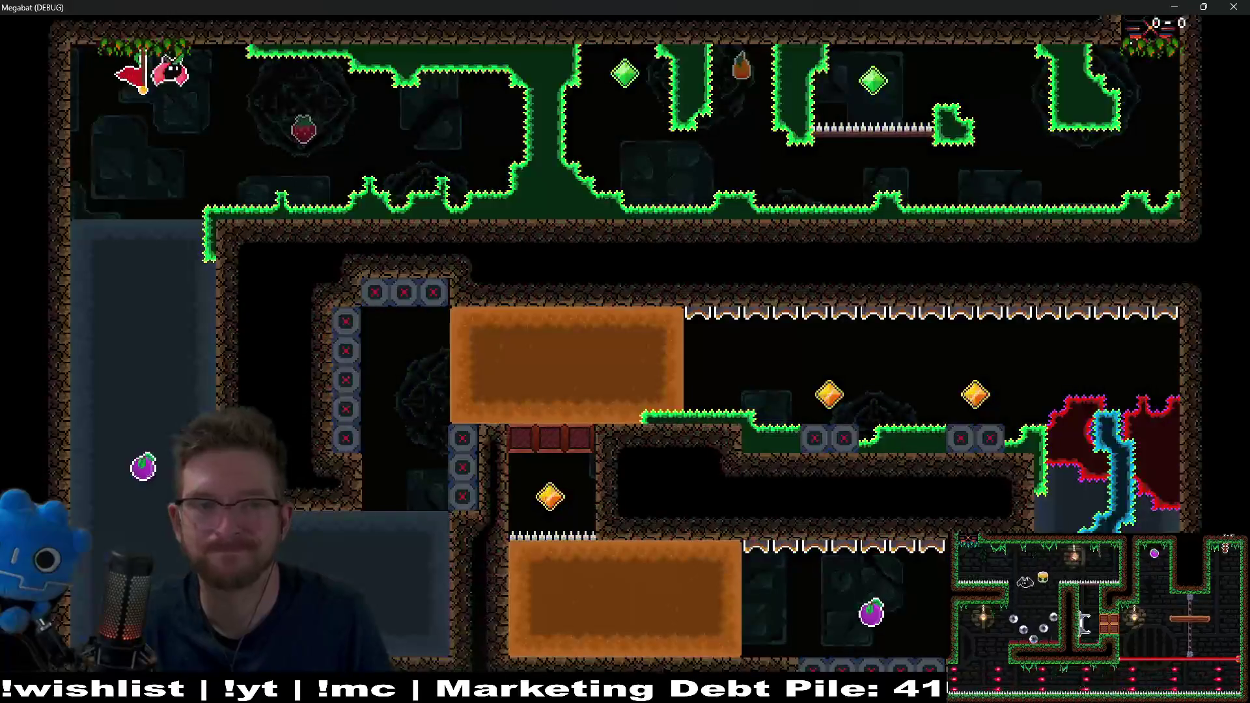
- Dash down the left shaft, through the flames and lower corridor again, then close the game
{"action": "key", "text": "Down"}
{"action": "key", "text": "Right"}
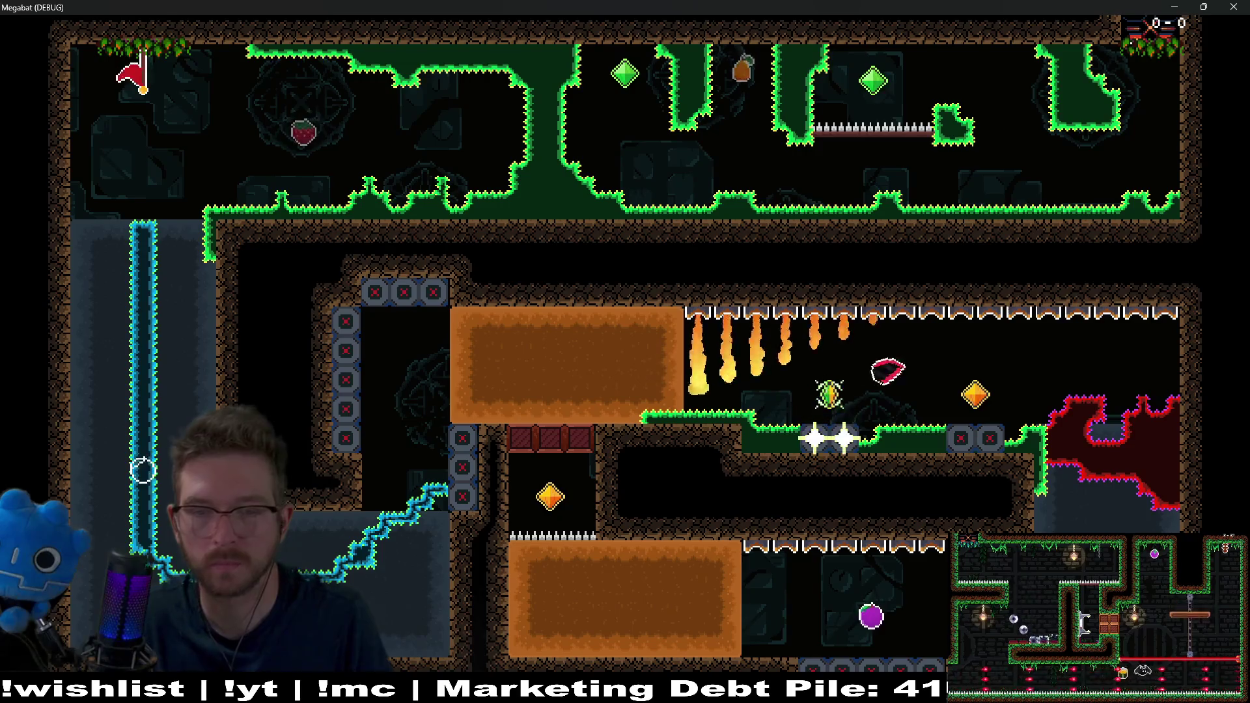
{"action": "key", "text": "Down"}
{"action": "key", "text": "Left"}
{"action": "key", "text": "Up"}
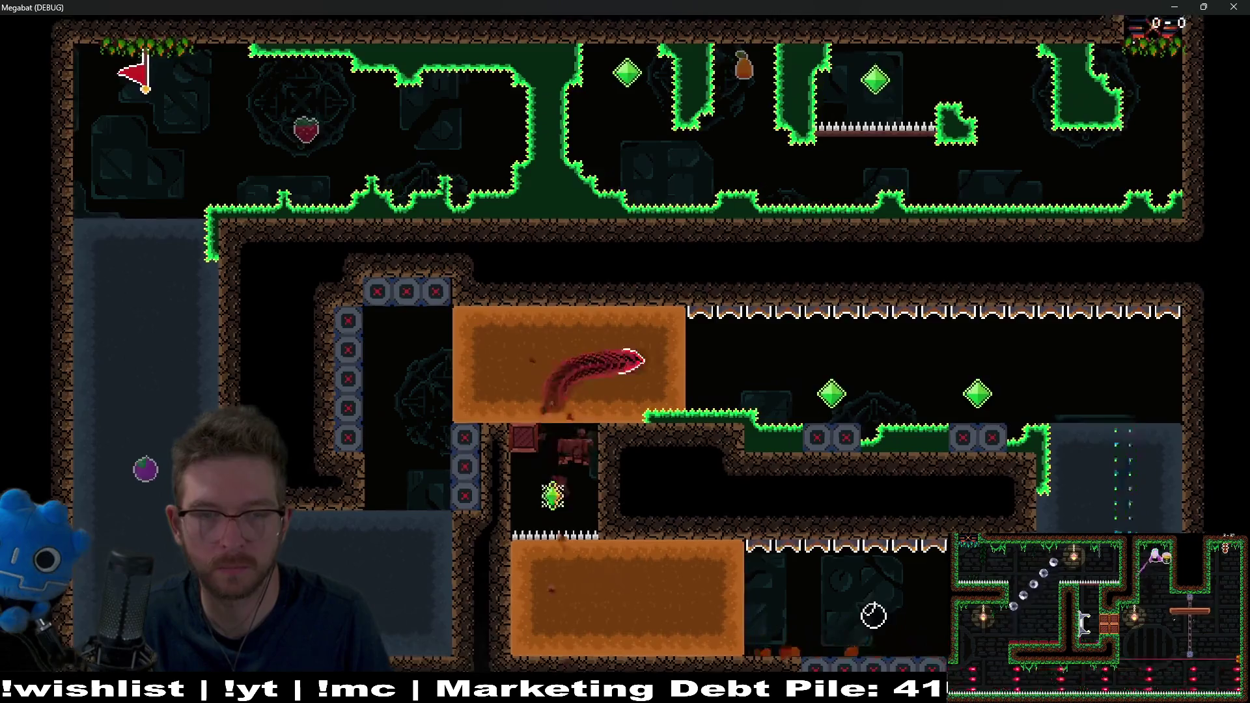
{"action": "key", "text": "Down"}
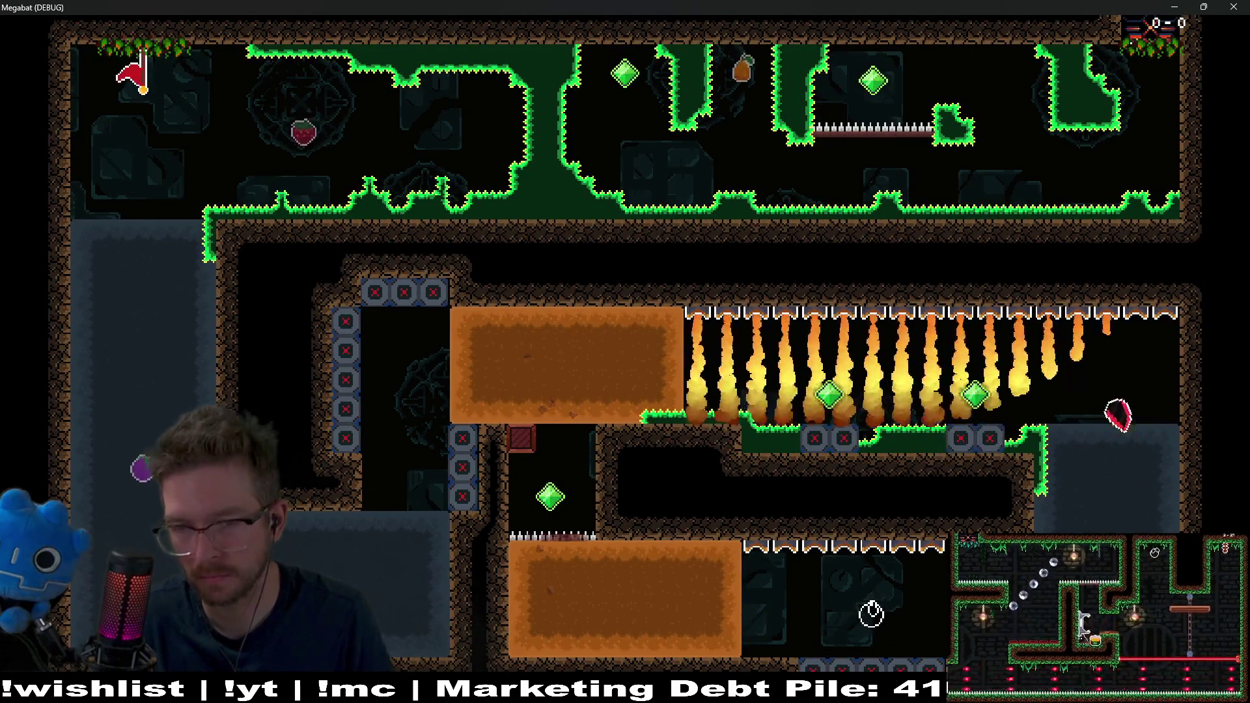
{"action": "key", "text": "Left"}
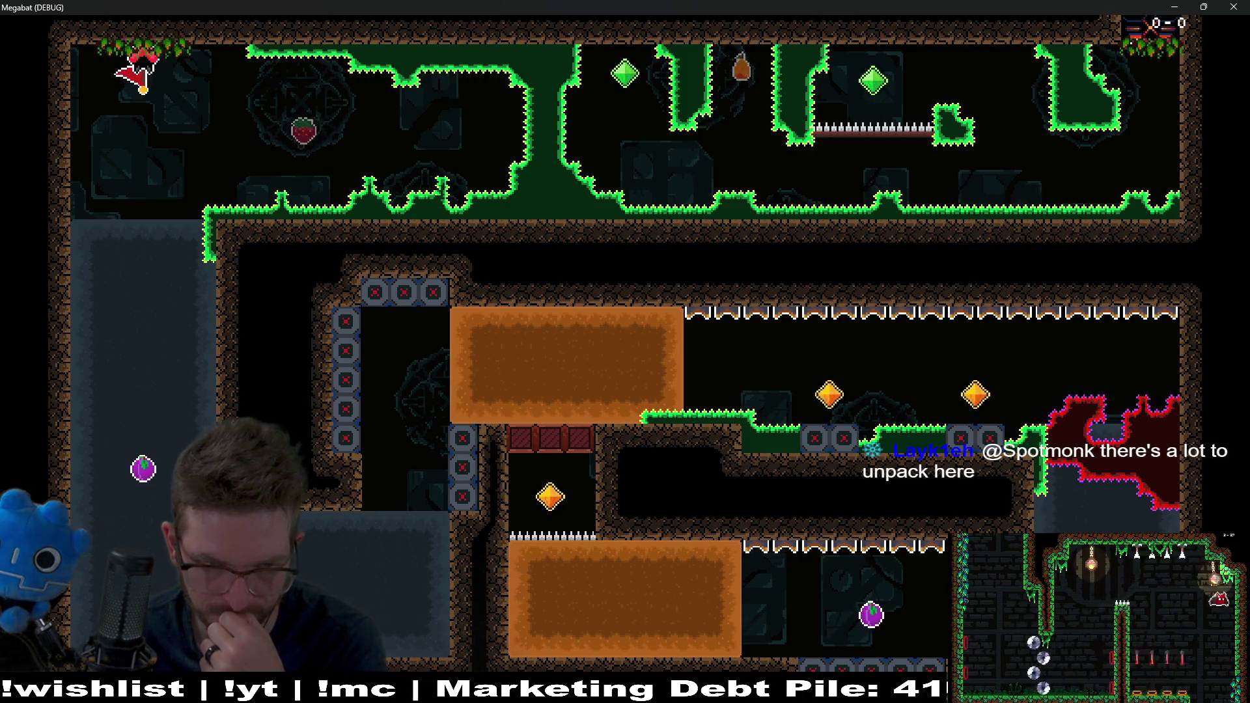
{"action": "left_click", "coordinate": [1231, 7]}
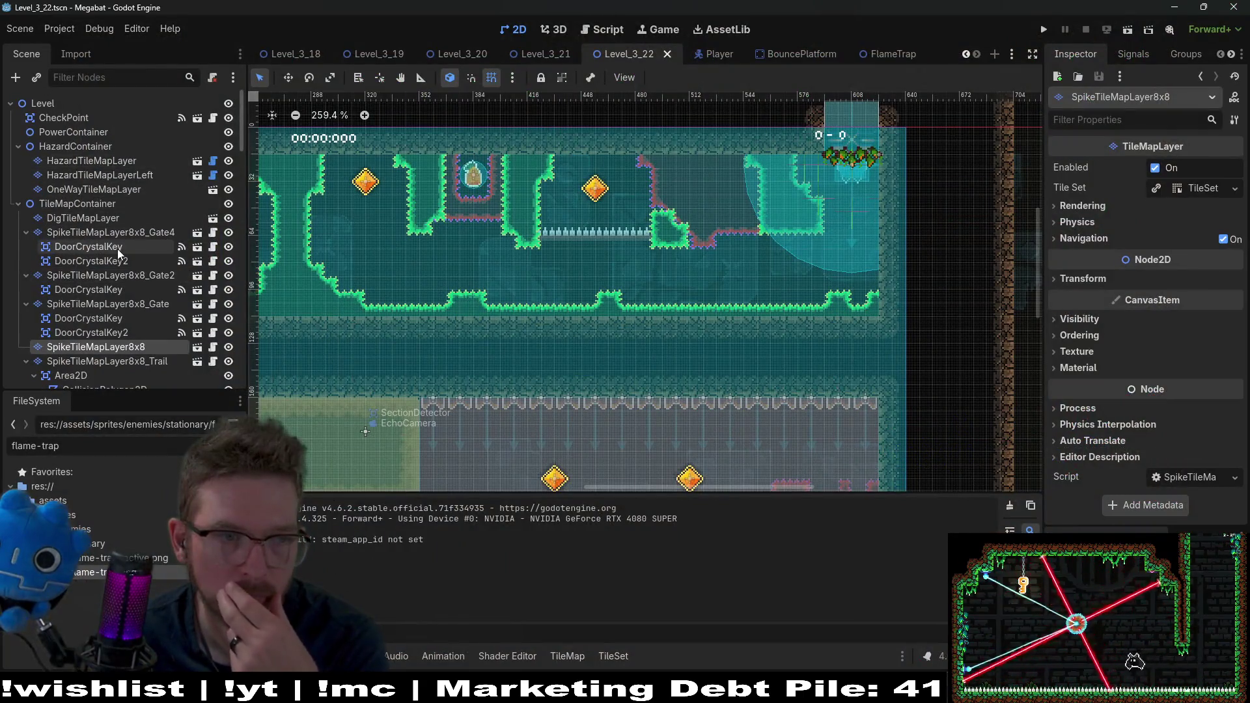
- Paint a rectangle of Emerald spikes on the floor of the spike tile layer
{"action": "scroll", "coordinate": [89, 212], "scroll_direction": "down", "scroll_amount": 5}
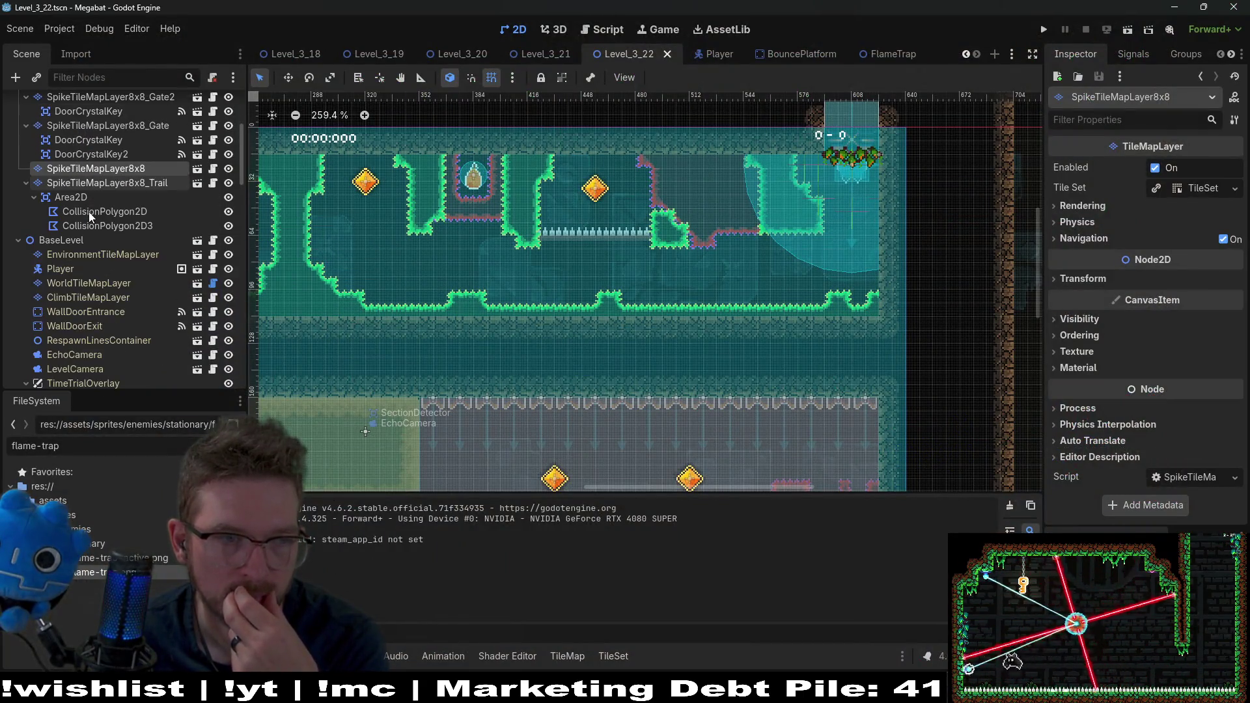
{"action": "scroll", "coordinate": [103, 181], "scroll_direction": "up", "scroll_amount": 5}
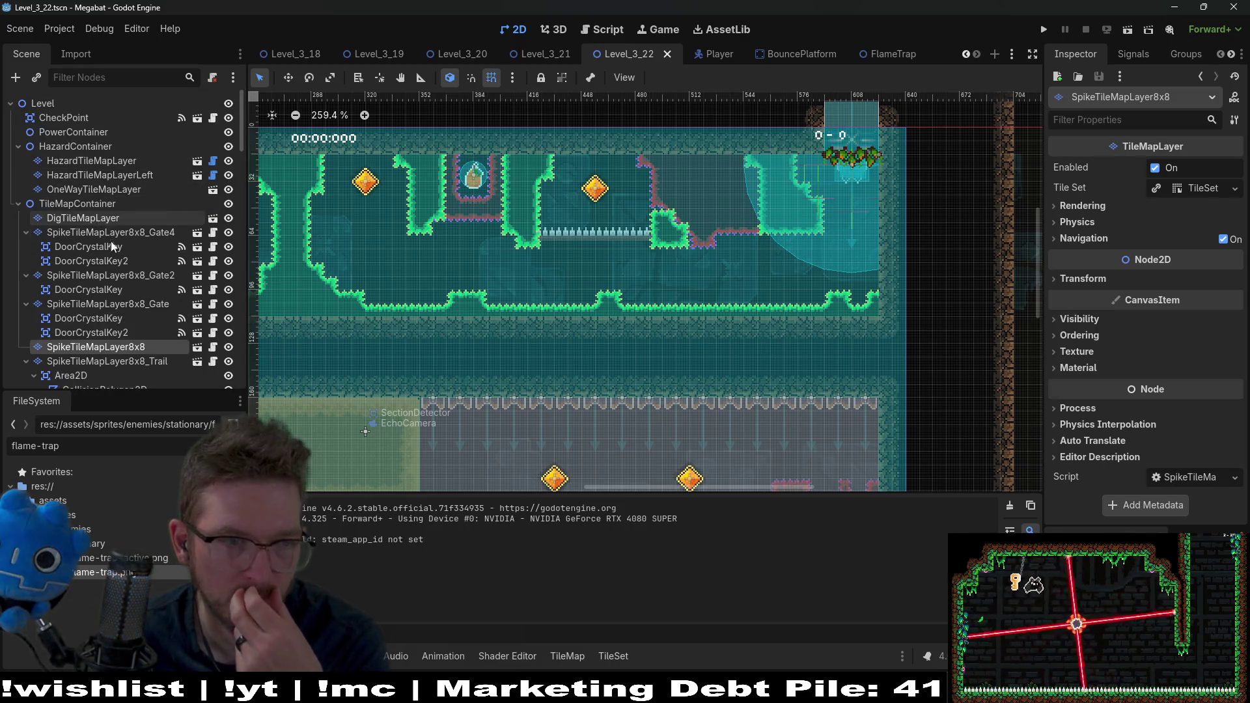
{"action": "scroll", "coordinate": [110, 293], "scroll_direction": "down", "scroll_amount": 2}
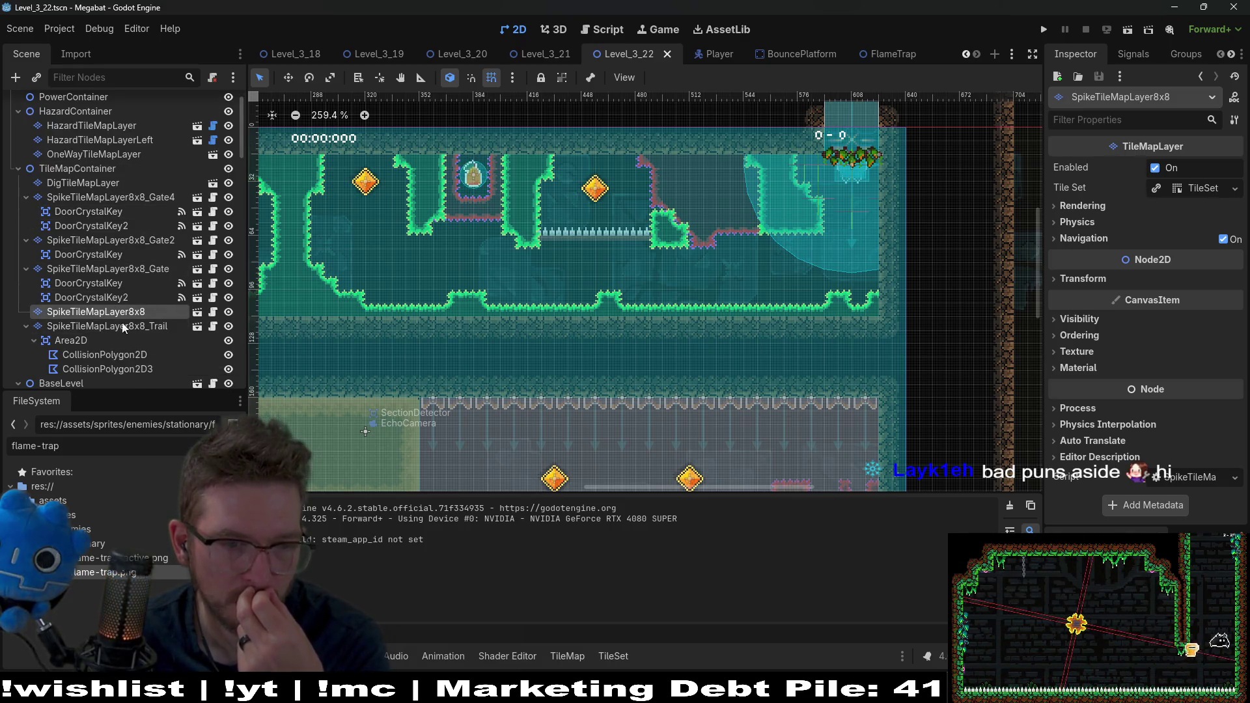
{"action": "left_click", "coordinate": [111, 312]}
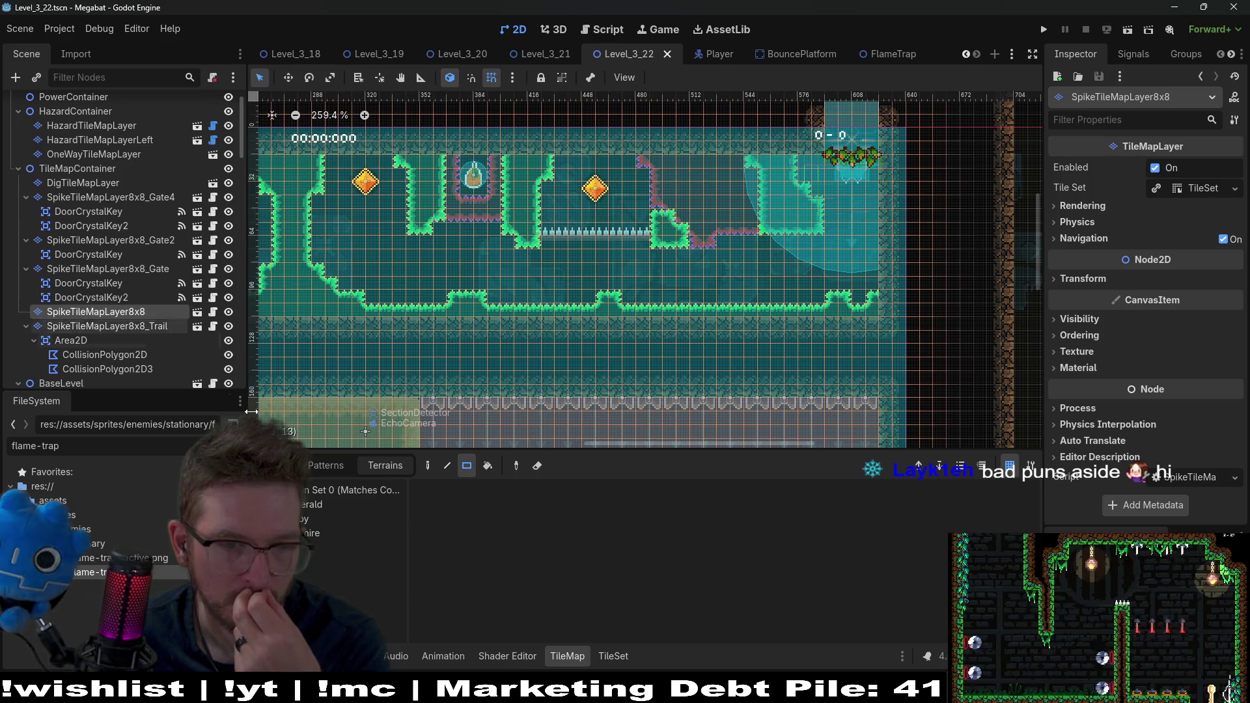
{"action": "left_click", "coordinate": [305, 505]}
{"action": "scroll", "coordinate": [619, 300], "scroll_direction": "down", "scroll_amount": 5}
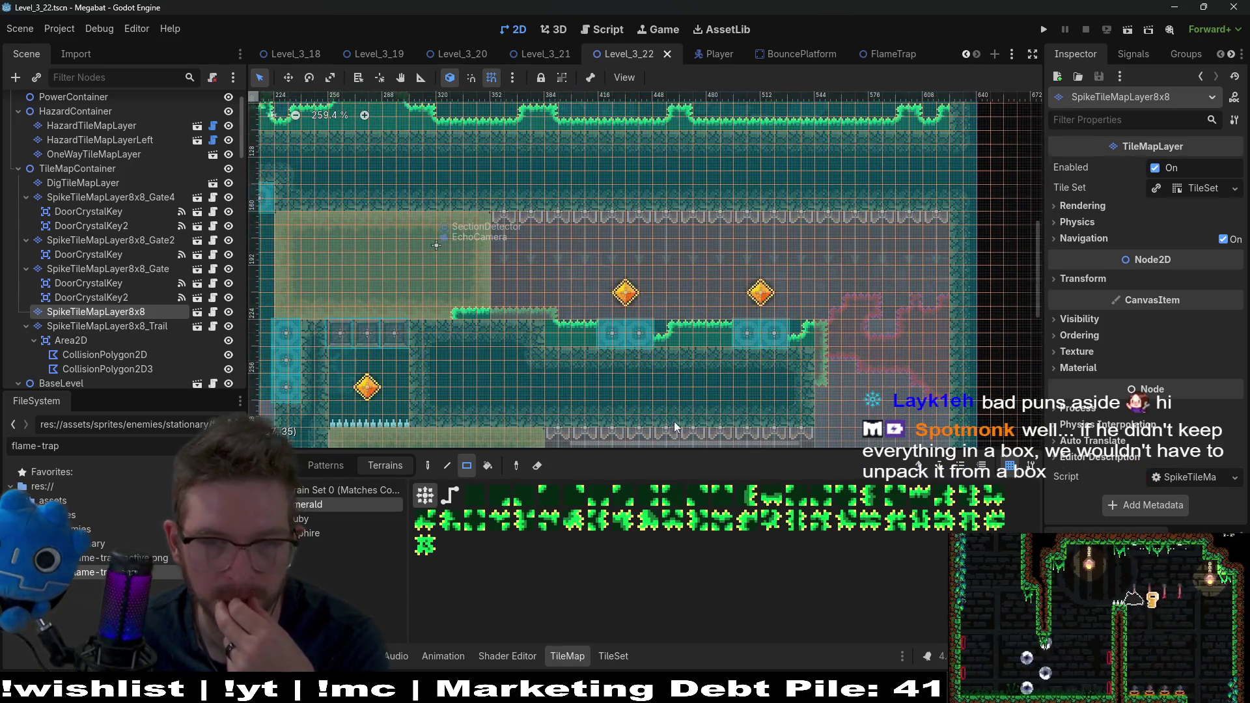
{"action": "scroll", "coordinate": [623, 353], "scroll_direction": "down", "scroll_amount": 2}
{"action": "scroll", "coordinate": [834, 272], "scroll_direction": "up", "scroll_amount": 2}
{"action": "left_click_drag", "start_coordinate": [881, 307], "coordinate": [821, 331]}
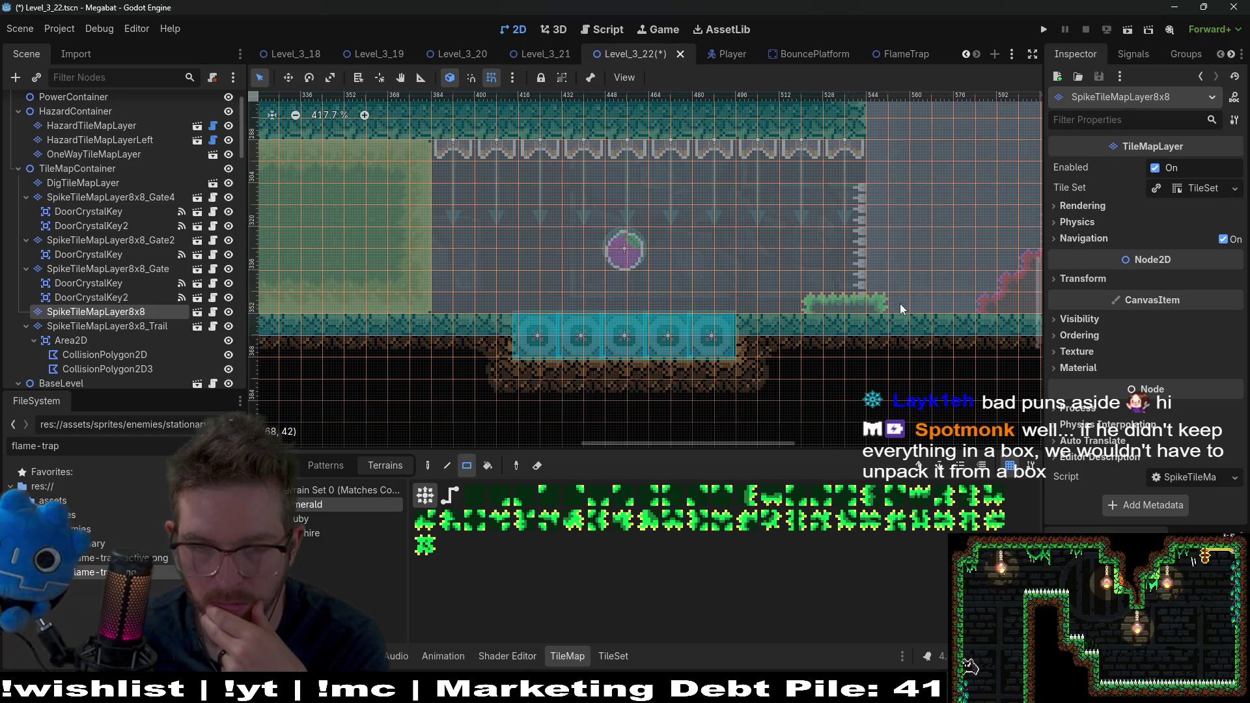
- Scroll the Scene dock down to the flame traps and select FlameTrap27
{"action": "scroll", "coordinate": [782, 332], "scroll_direction": "up", "scroll_amount": 2}
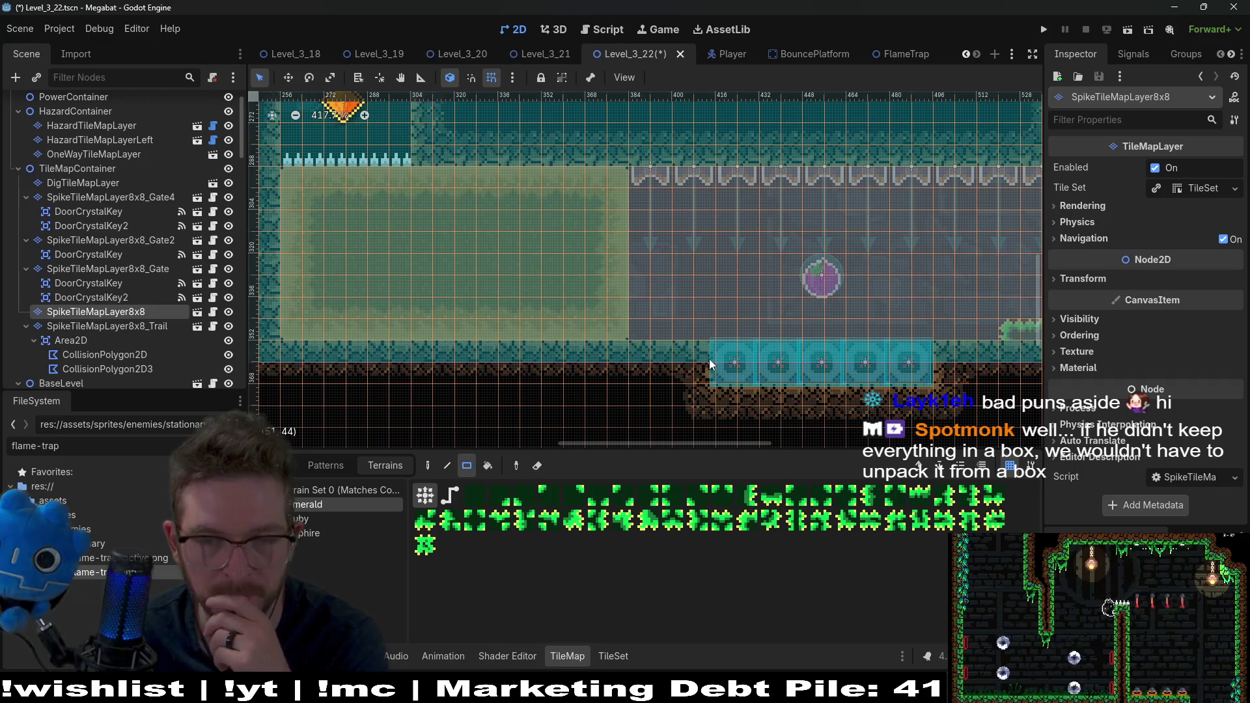
{"action": "scroll", "coordinate": [804, 281], "scroll_direction": "right", "scroll_amount": 5}
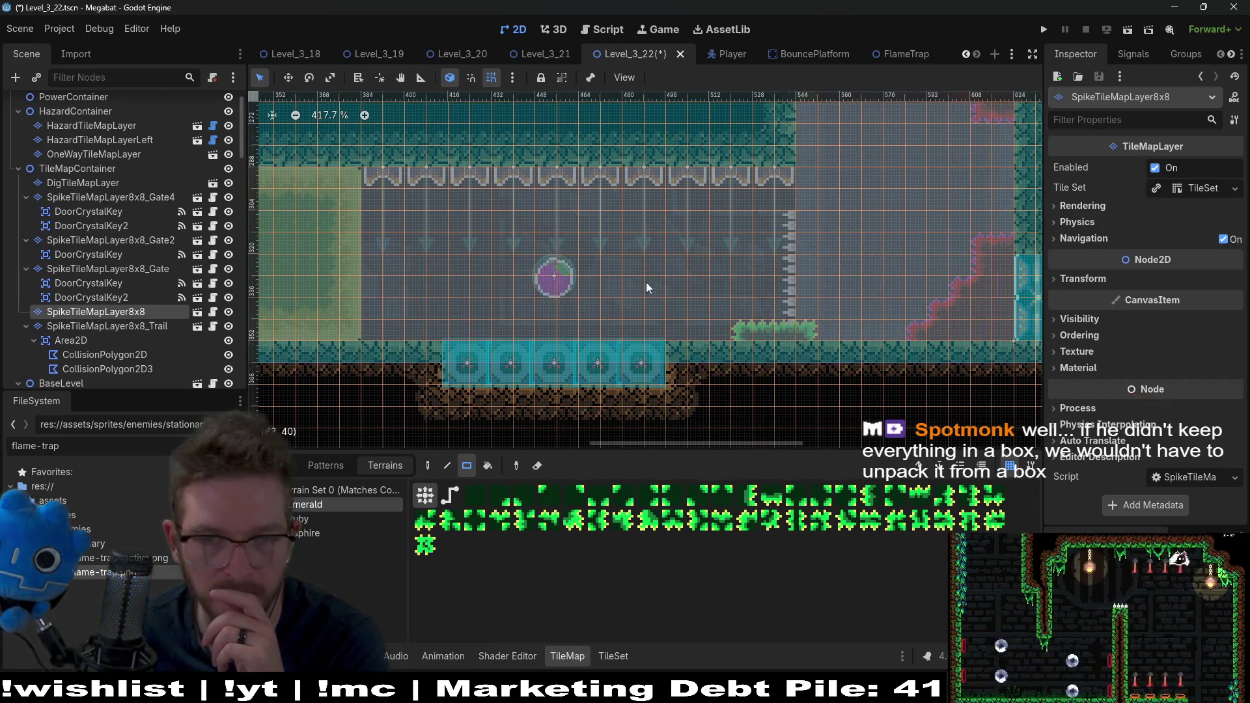
{"action": "scroll", "coordinate": [428, 330], "scroll_direction": "left", "scroll_amount": 9}
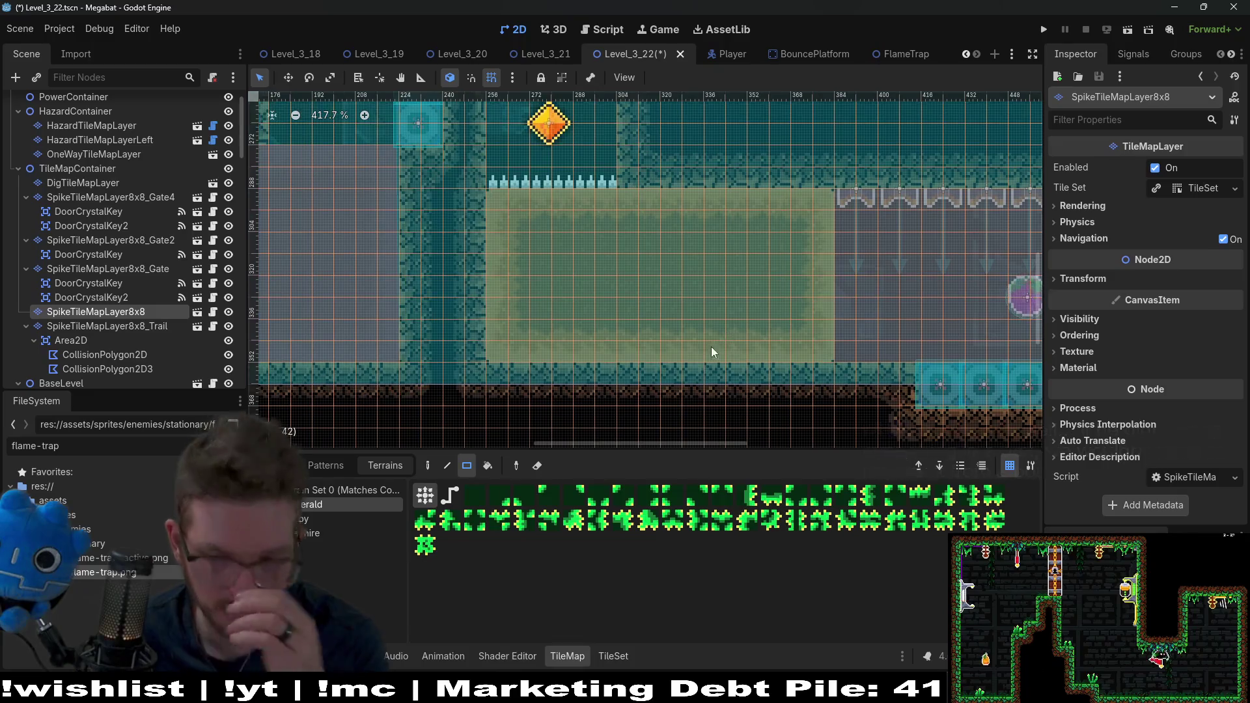
{"action": "scroll", "coordinate": [690, 355], "scroll_direction": "right", "scroll_amount": 3}
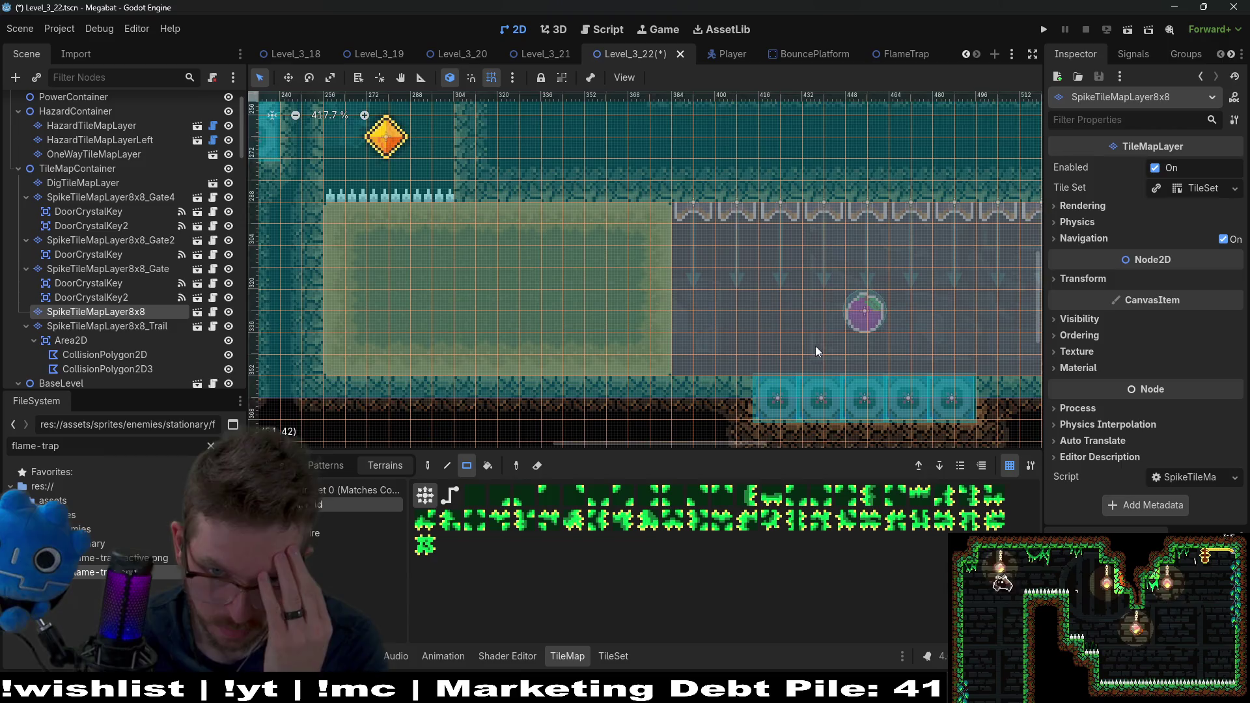
{"action": "scroll", "coordinate": [641, 330], "scroll_direction": "right", "scroll_amount": 3}
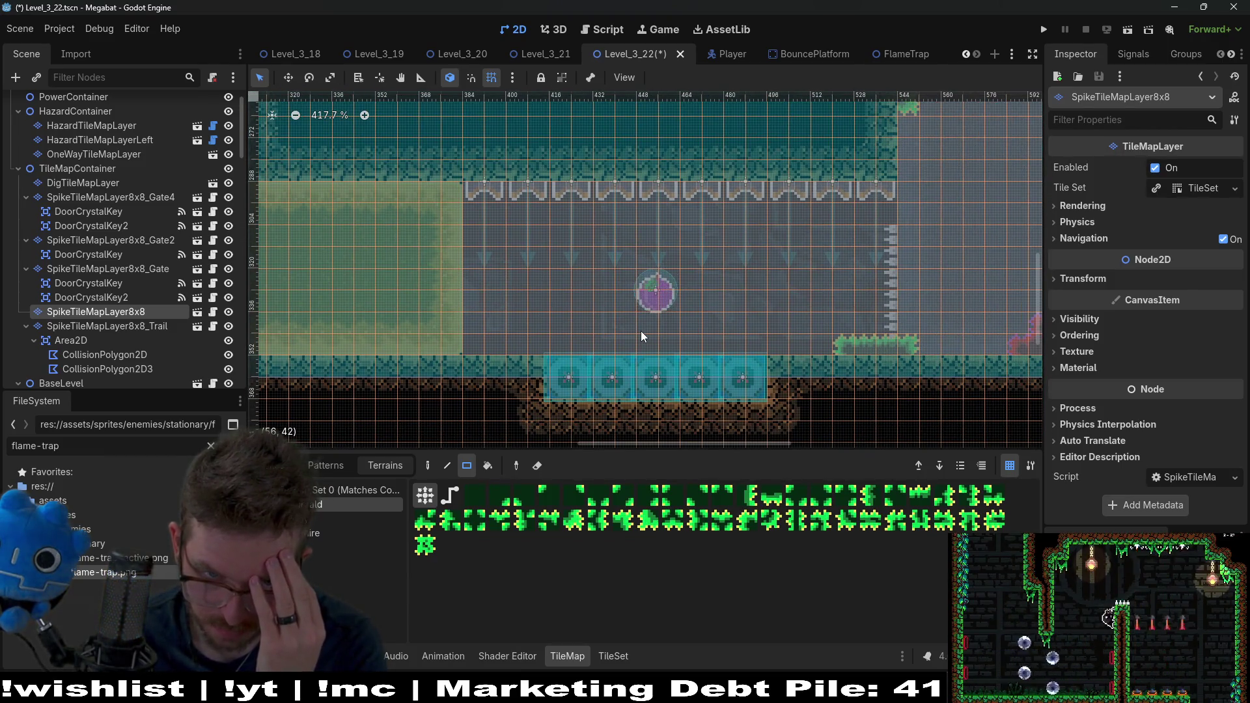
{"action": "scroll", "coordinate": [641, 336], "scroll_direction": "down", "scroll_amount": 4}
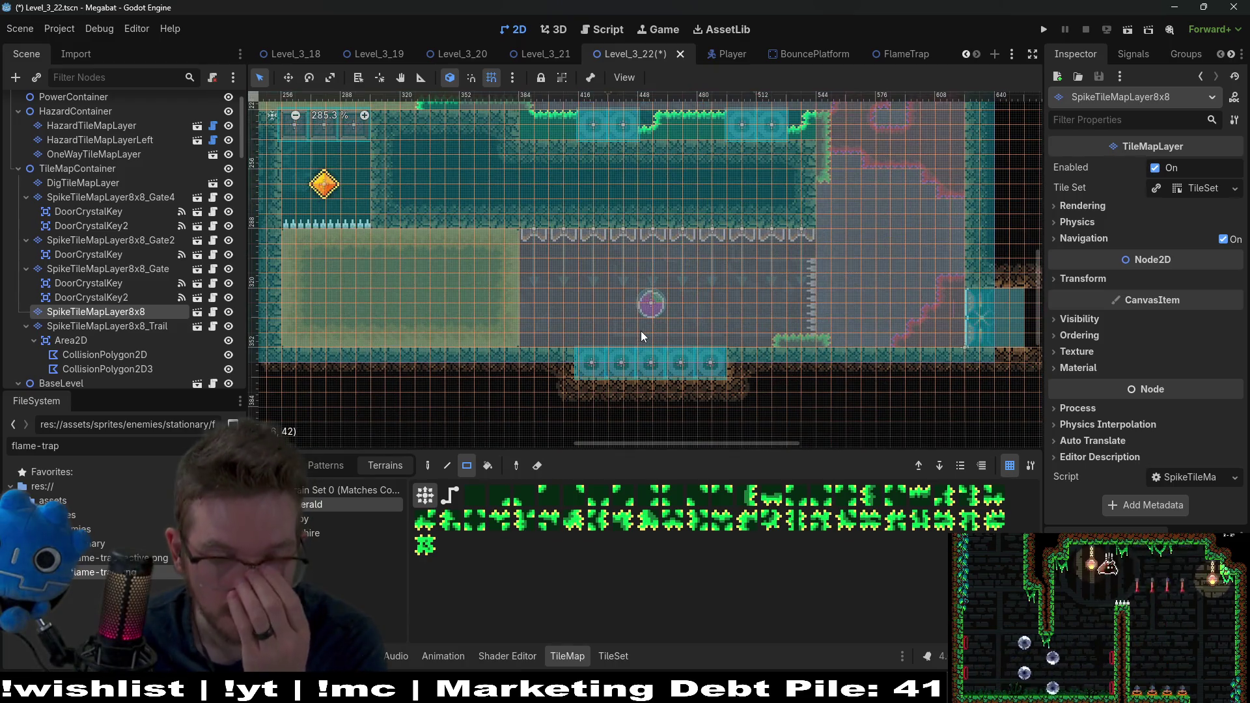
{"action": "scroll", "coordinate": [88, 340], "scroll_direction": "down", "scroll_amount": 10}
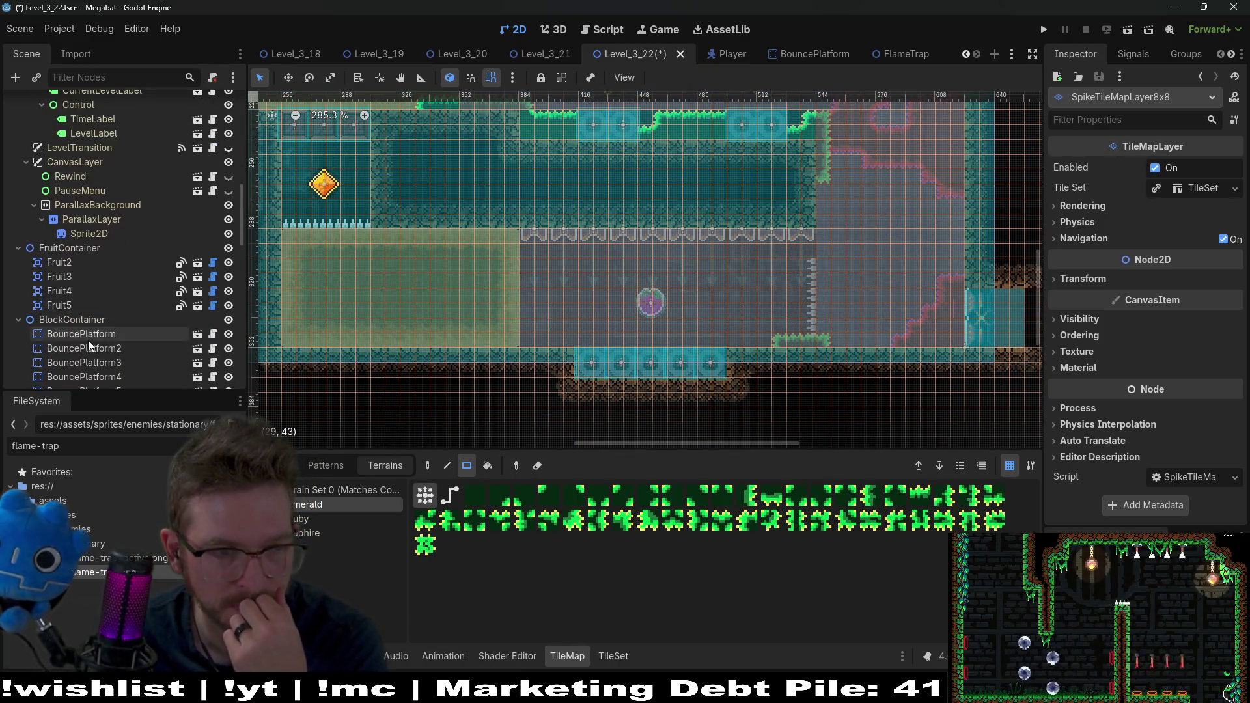
{"action": "scroll", "coordinate": [92, 345], "scroll_direction": "down", "scroll_amount": 8}
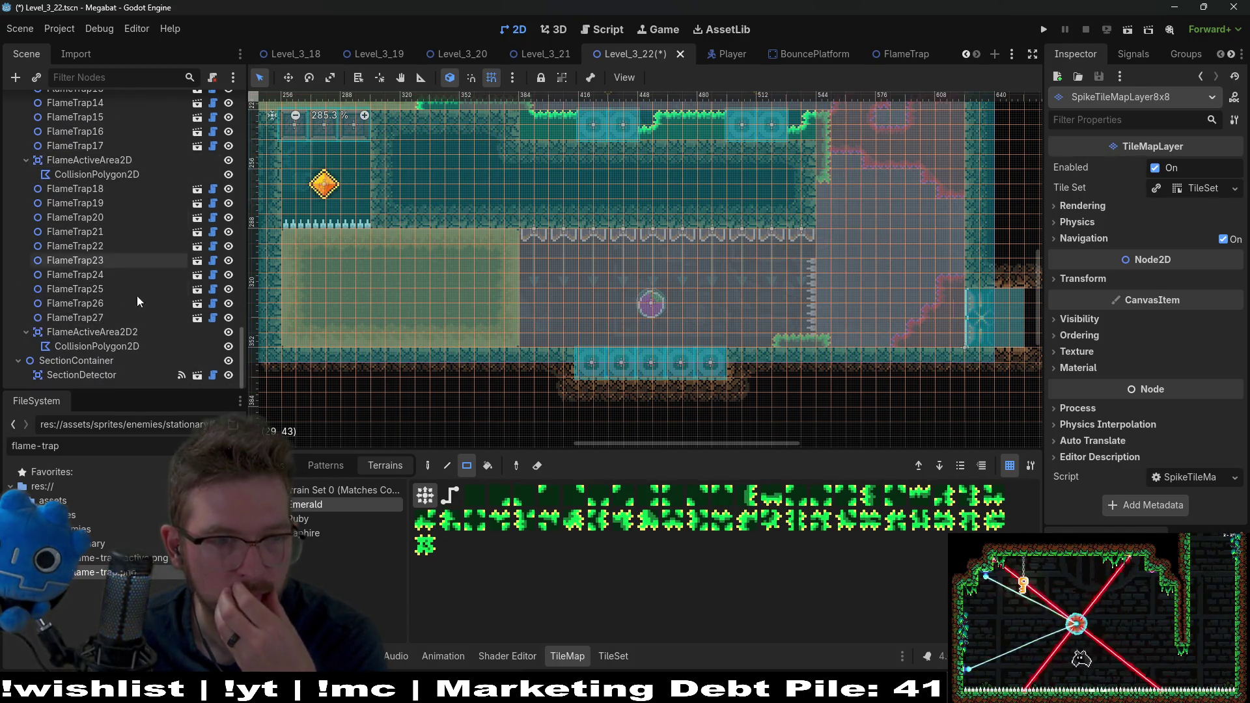
{"action": "left_click", "coordinate": [111, 319]}
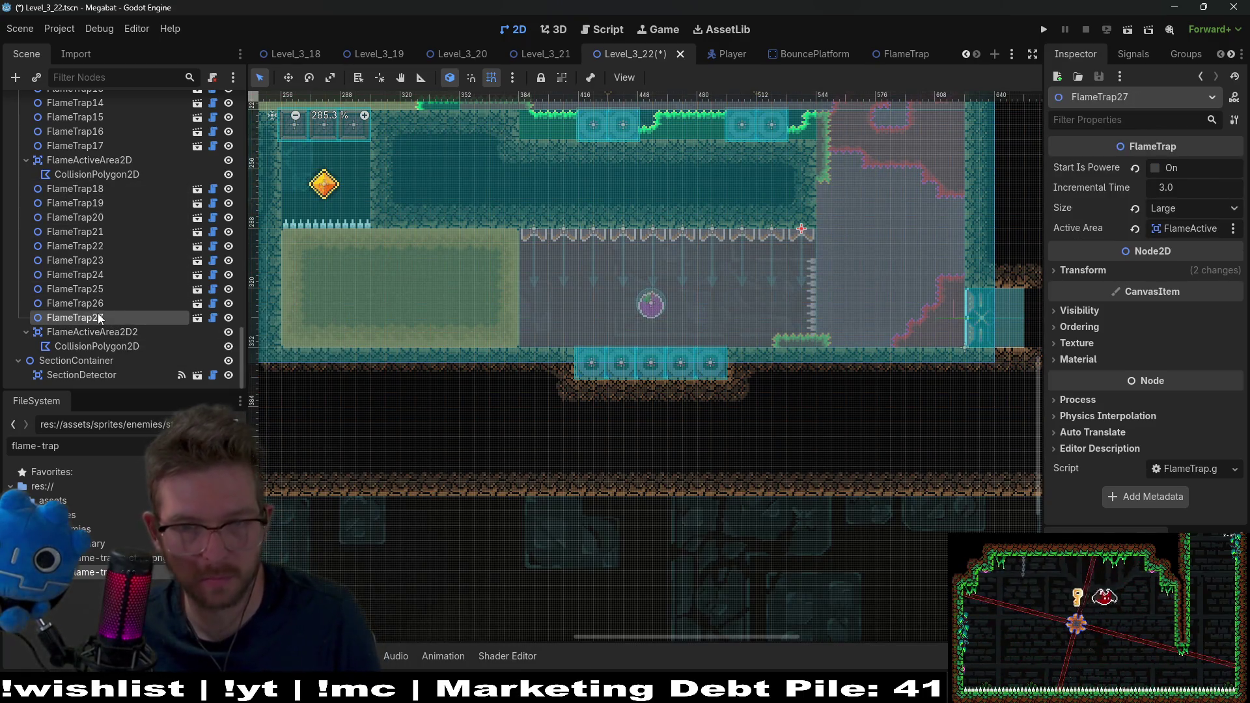
- Delete FlameTrap27 from the level and confirm its removal
{"action": "key", "text": "Delete"}
{"action": "key", "text": "Return"}
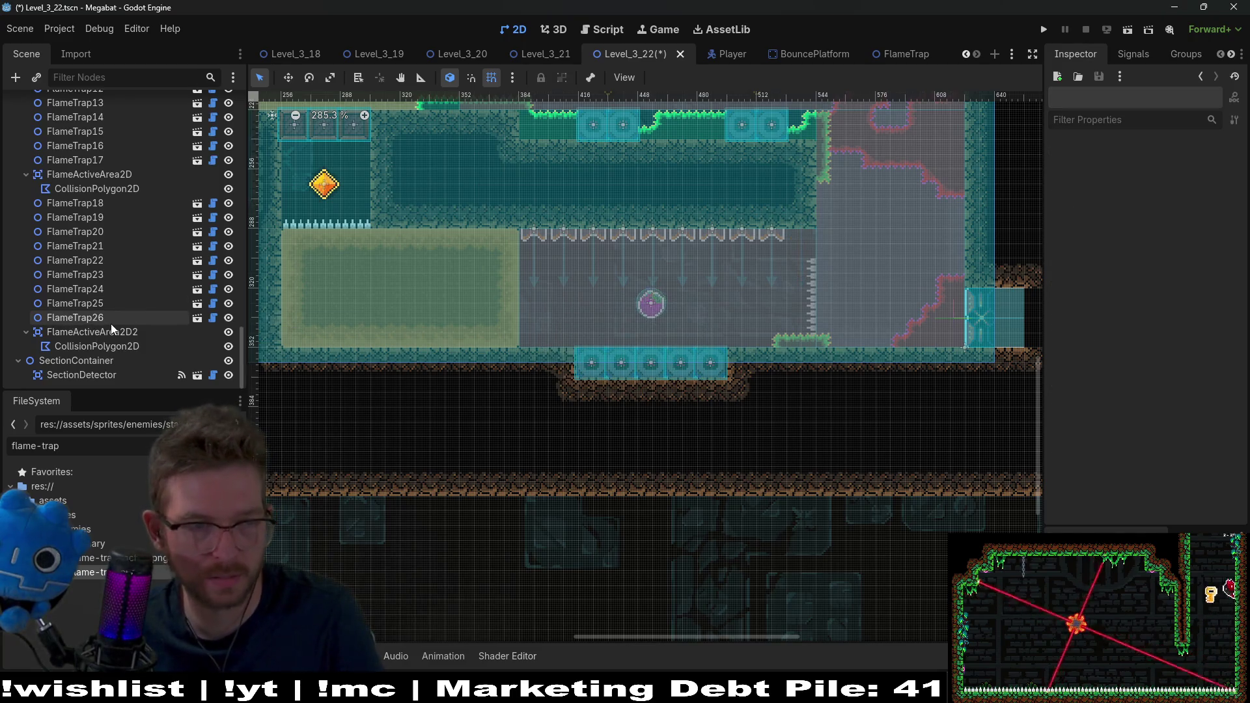
{"action": "left_click", "coordinate": [111, 323]}
- Select FlameTrap18 through FlameTrap26 together and nudge them two steps right
{"action": "left_click", "coordinate": [96, 216]}
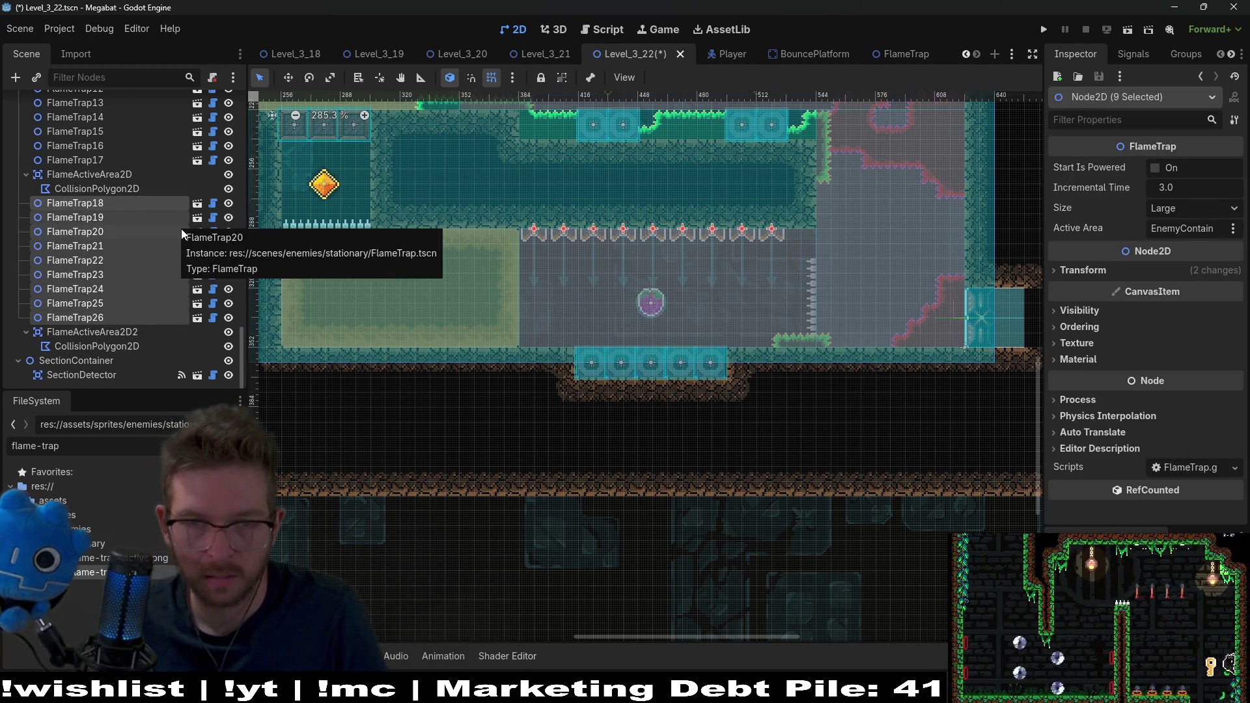
{"action": "left_click", "coordinate": [63, 317]}
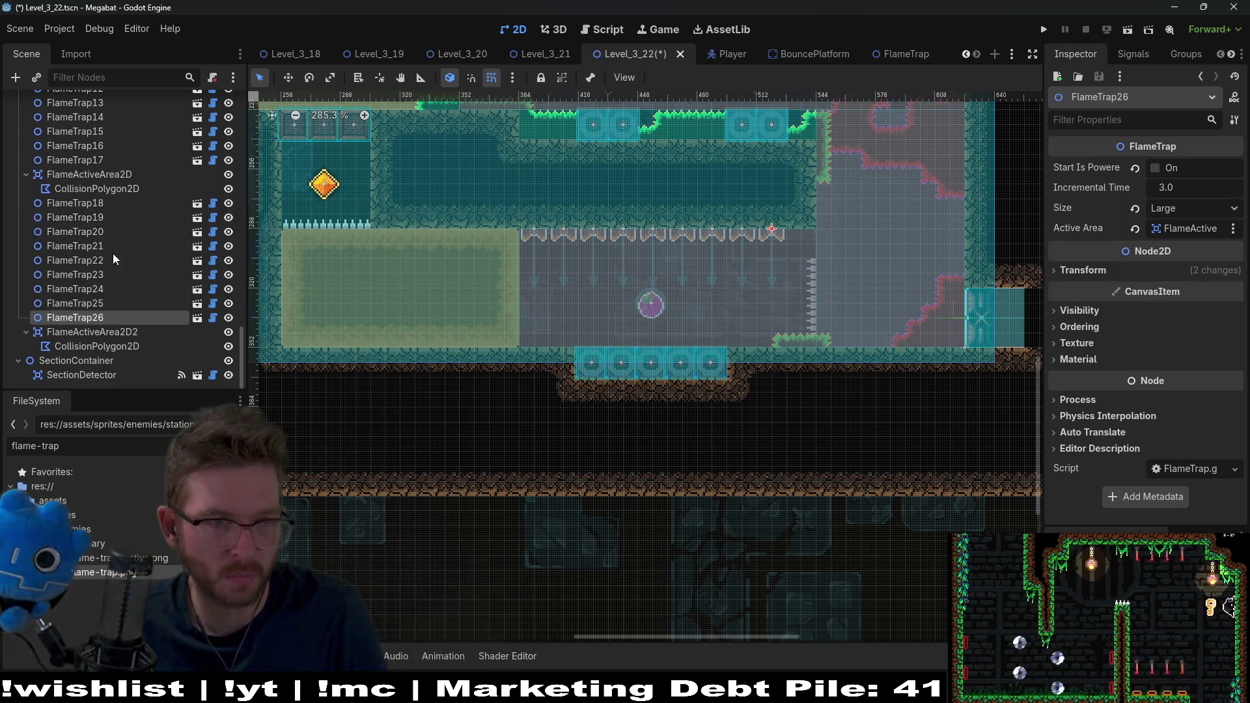
{"action": "left_click", "coordinate": [99, 203], "text": "shift"}
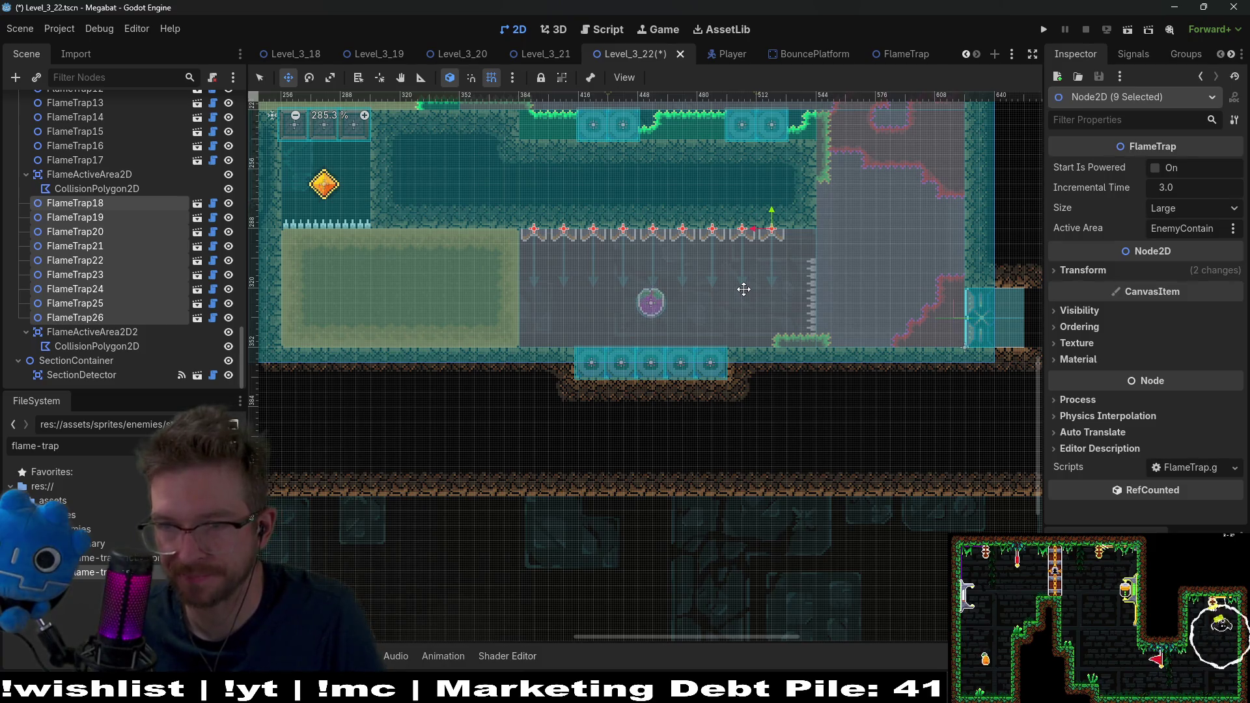
{"action": "key", "text": "Right"}
{"action": "key", "text": "Right"}
{"action": "key", "text": "Right"}
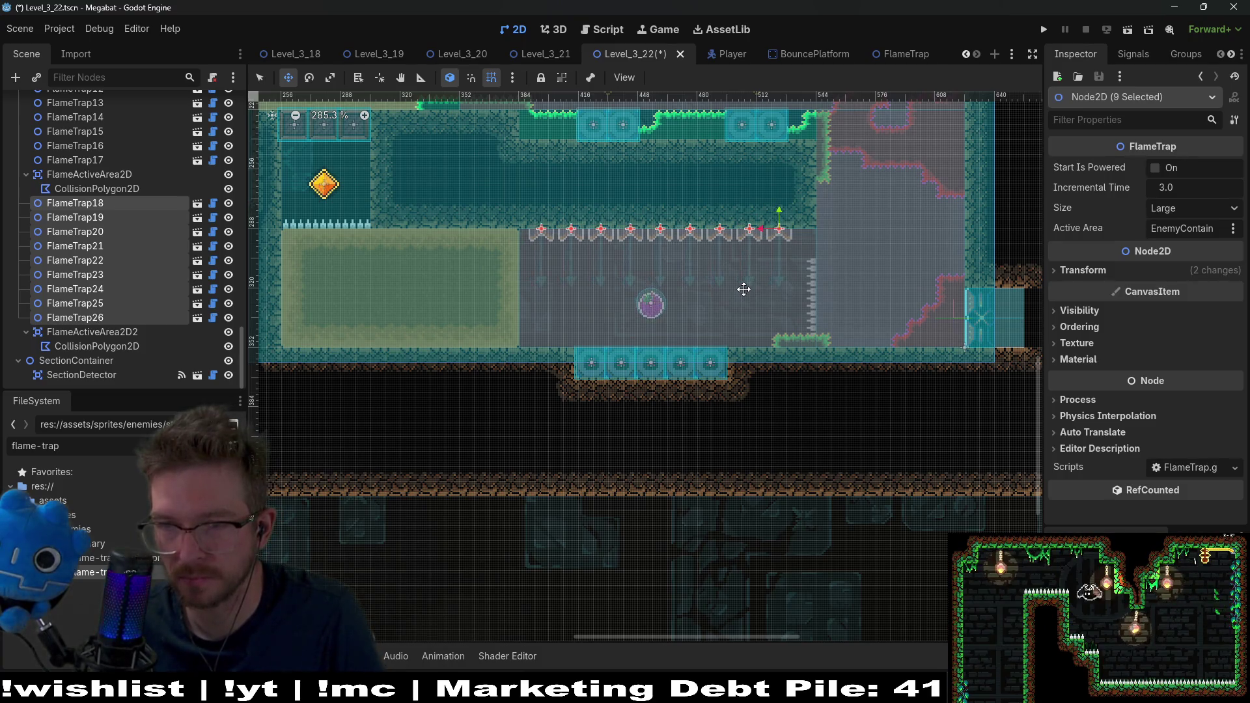
{"action": "key", "text": "Right"}
{"action": "key", "text": "Right"}
{"action": "key", "text": "Right"}
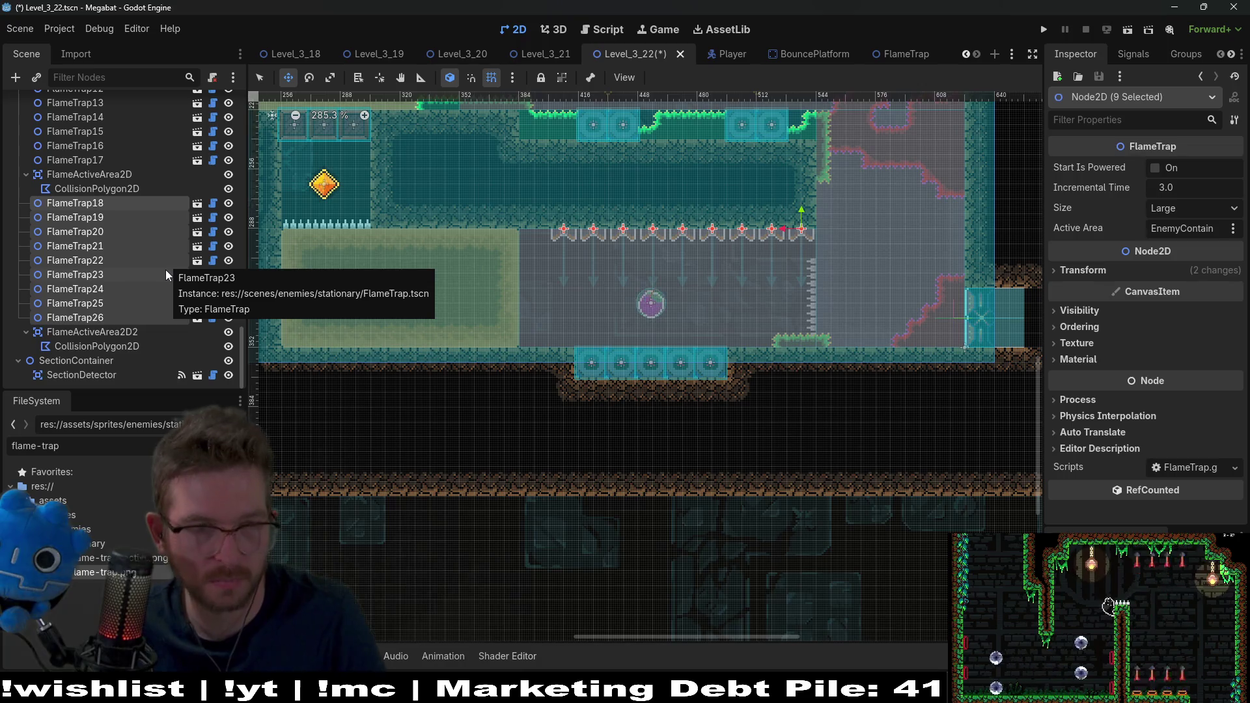
{"action": "scroll", "coordinate": [165, 270], "scroll_direction": "up", "scroll_amount": 4}
{"action": "scroll", "coordinate": [165, 270], "scroll_direction": "up", "scroll_amount": 15}
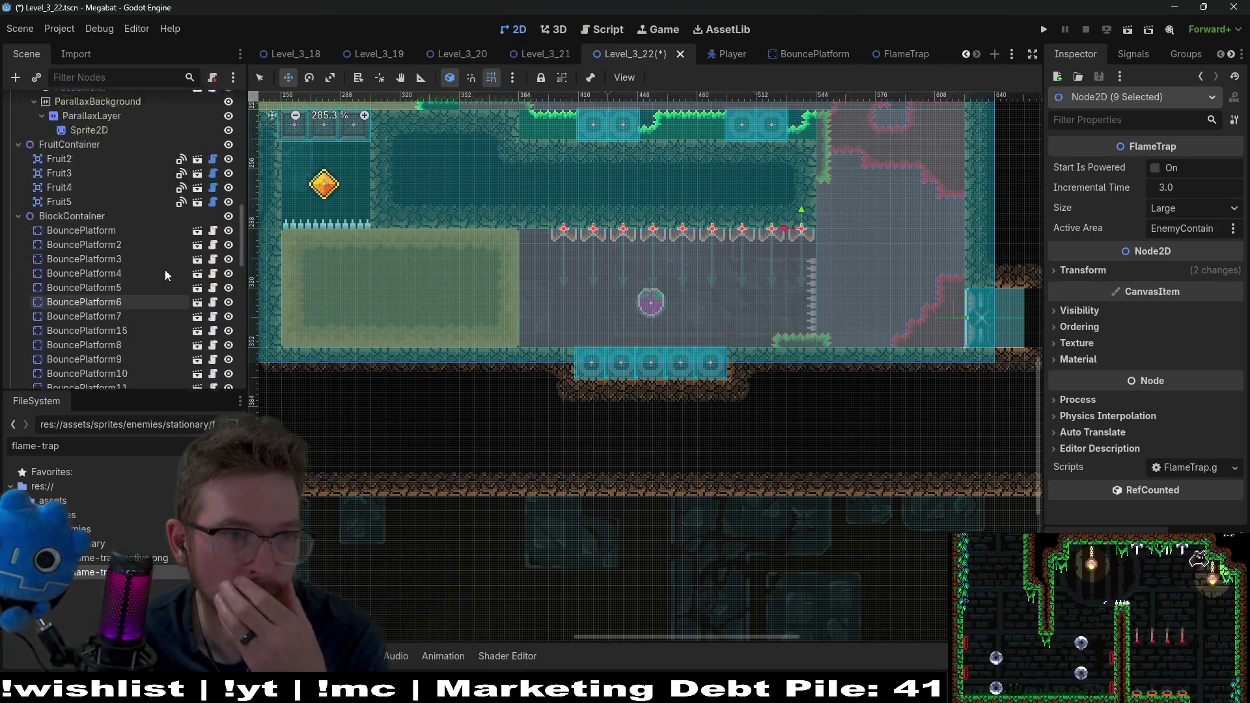
{"action": "left_click", "coordinate": [110, 323]}
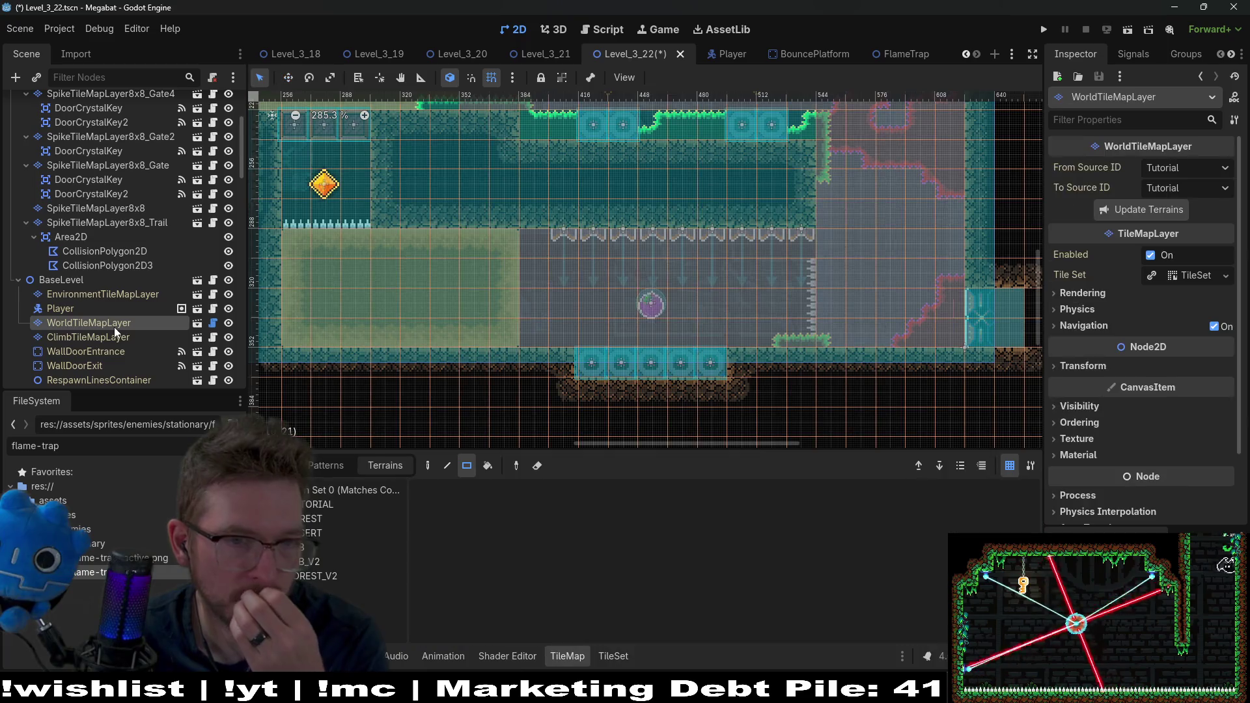
- On DigTileMapLayer, paint a two-cell column of dig tiles at the corridor's left end
{"action": "scroll", "coordinate": [127, 231], "scroll_direction": "up", "scroll_amount": 5}
{"action": "left_click", "coordinate": [121, 218]}
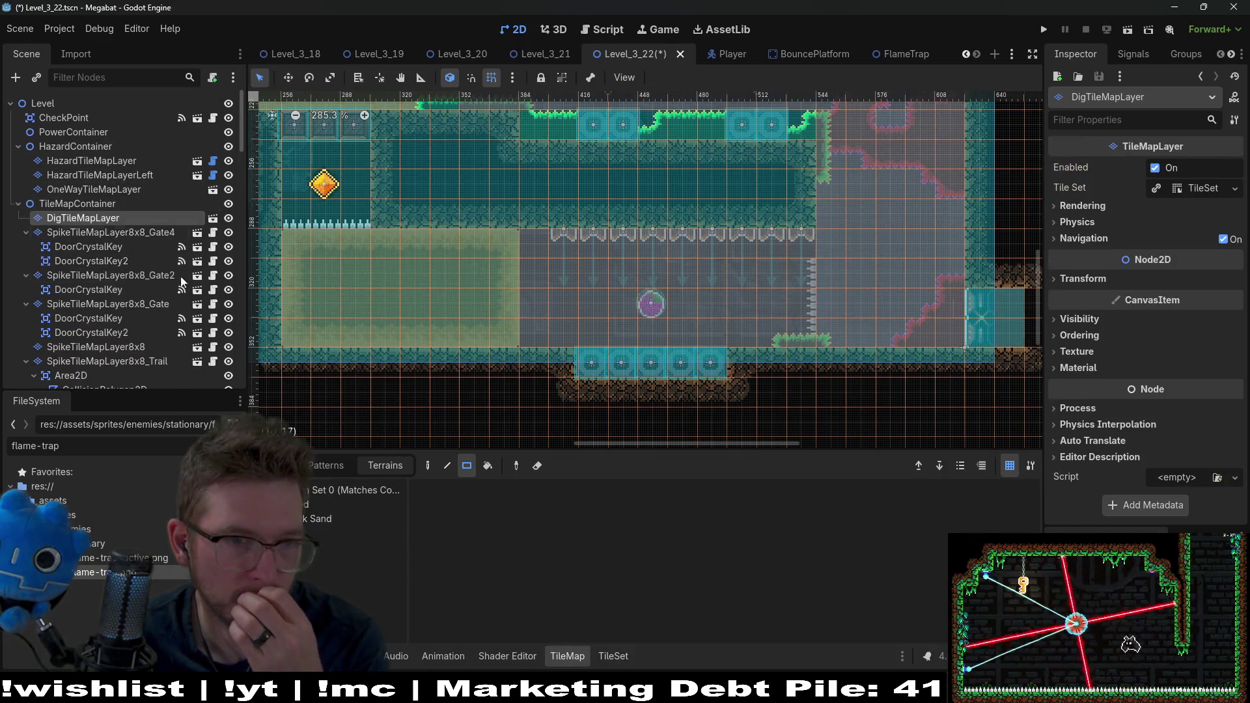
{"action": "left_click_drag", "start_coordinate": [534, 342], "coordinate": [544, 234]}
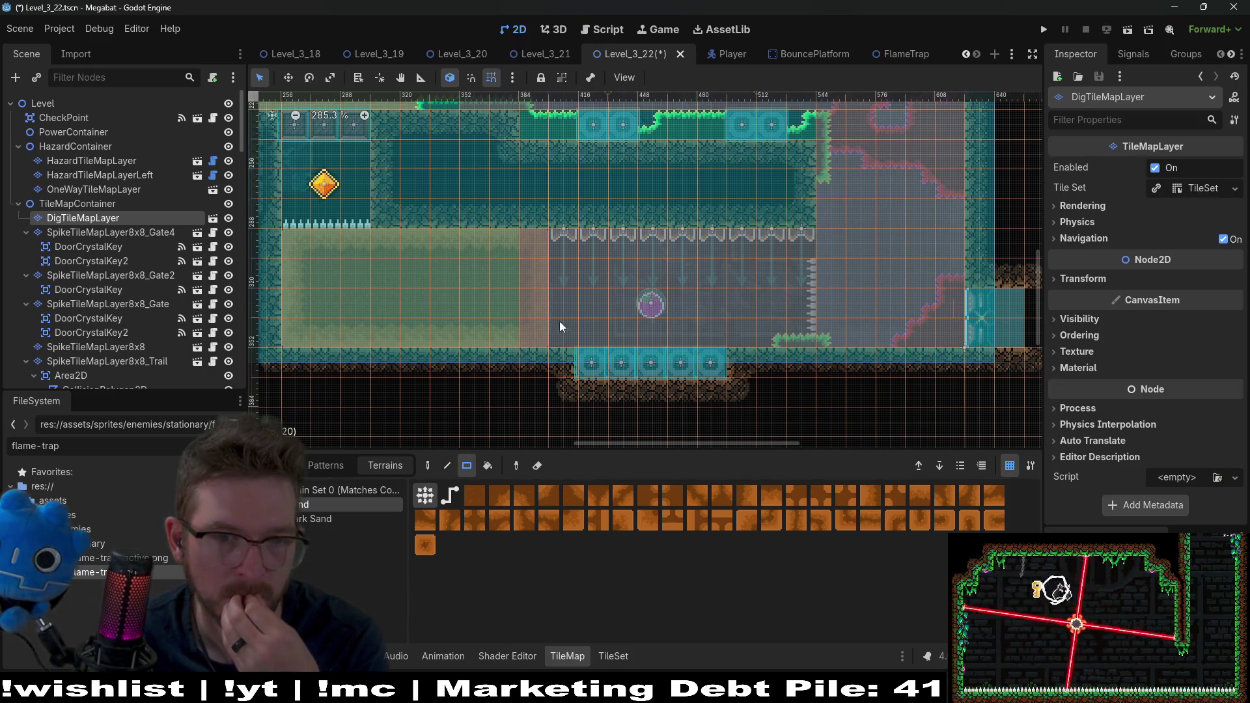
{"action": "scroll", "coordinate": [105, 282], "scroll_direction": "down", "scroll_amount": 10}
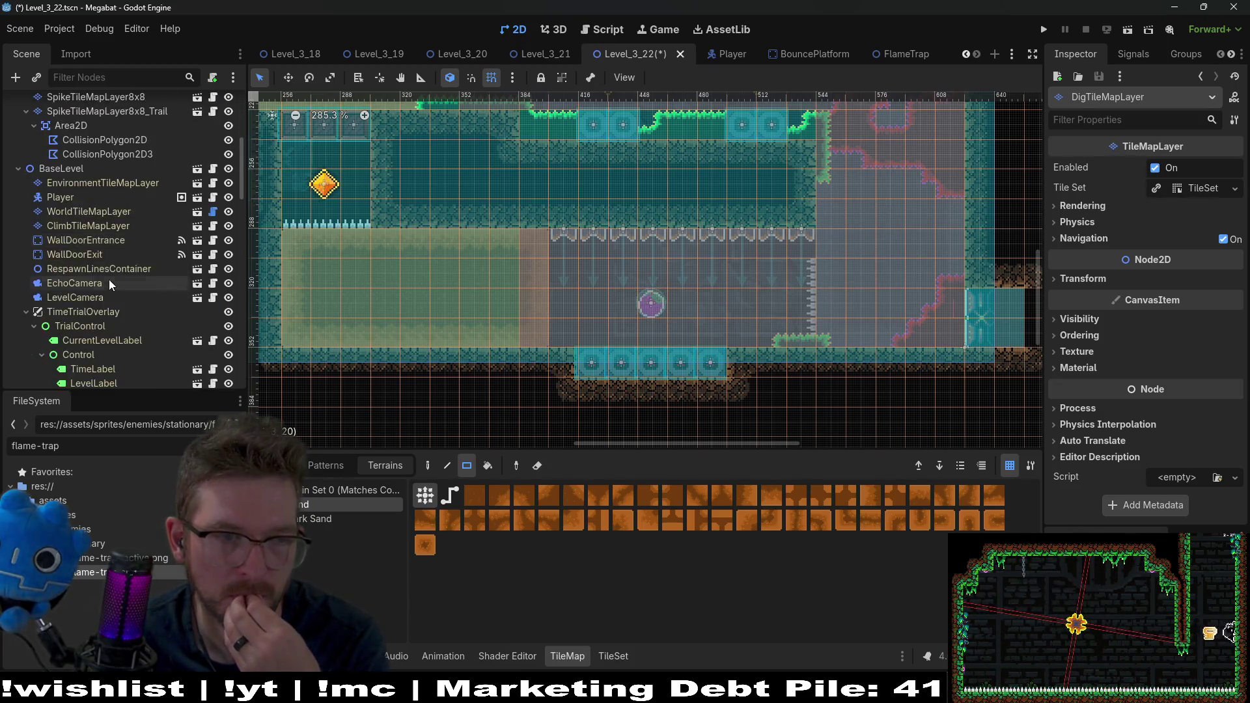
{"action": "scroll", "coordinate": [116, 280], "scroll_direction": "down", "scroll_amount": 15}
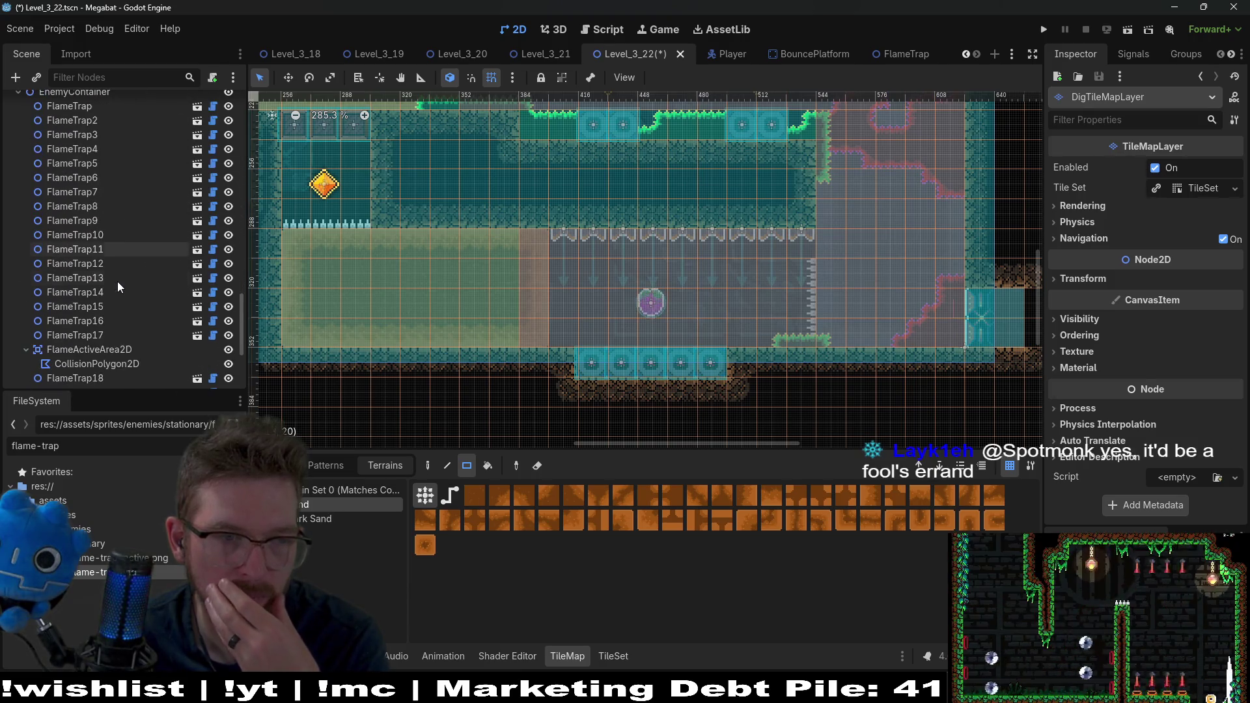
- Drag FlameActiveArea2D2's bottom-left and top-left polygon vertices right to the corridor edge
{"action": "scroll", "coordinate": [117, 282], "scroll_direction": "down", "scroll_amount": 5}
{"action": "left_click", "coordinate": [139, 332]}
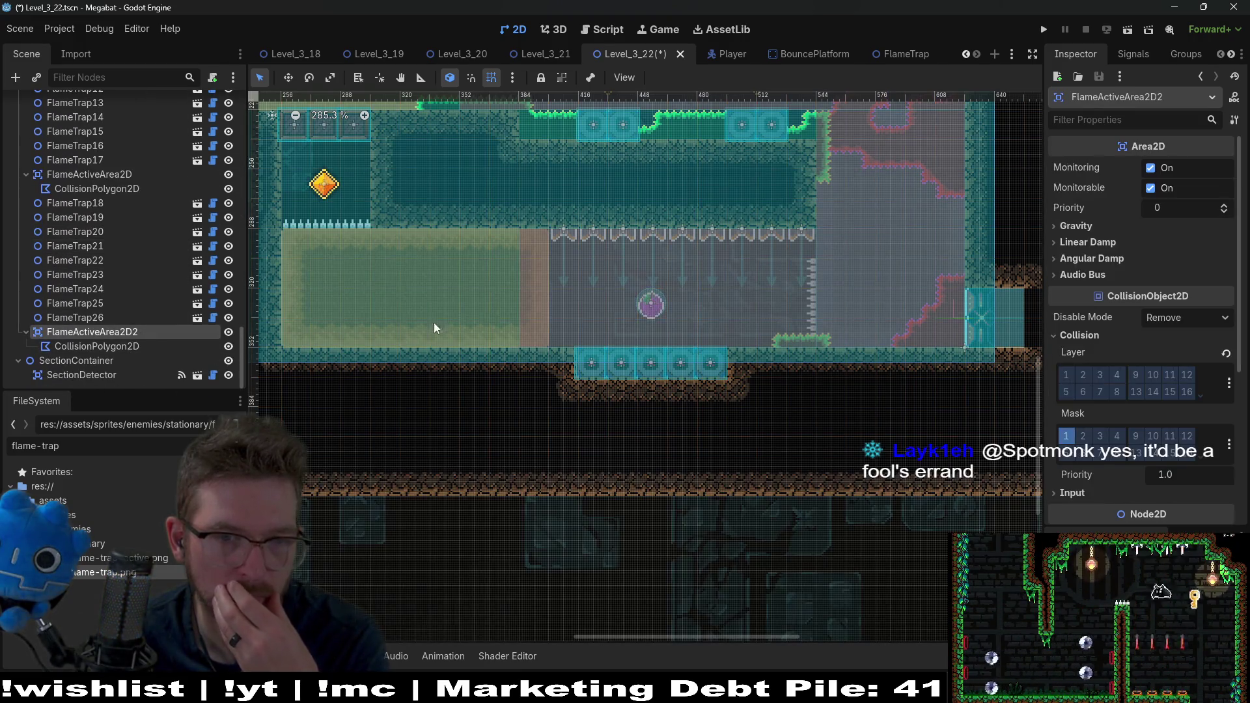
{"action": "left_click", "coordinate": [146, 348]}
{"action": "scroll", "coordinate": [561, 290], "scroll_direction": "up", "scroll_amount": 3}
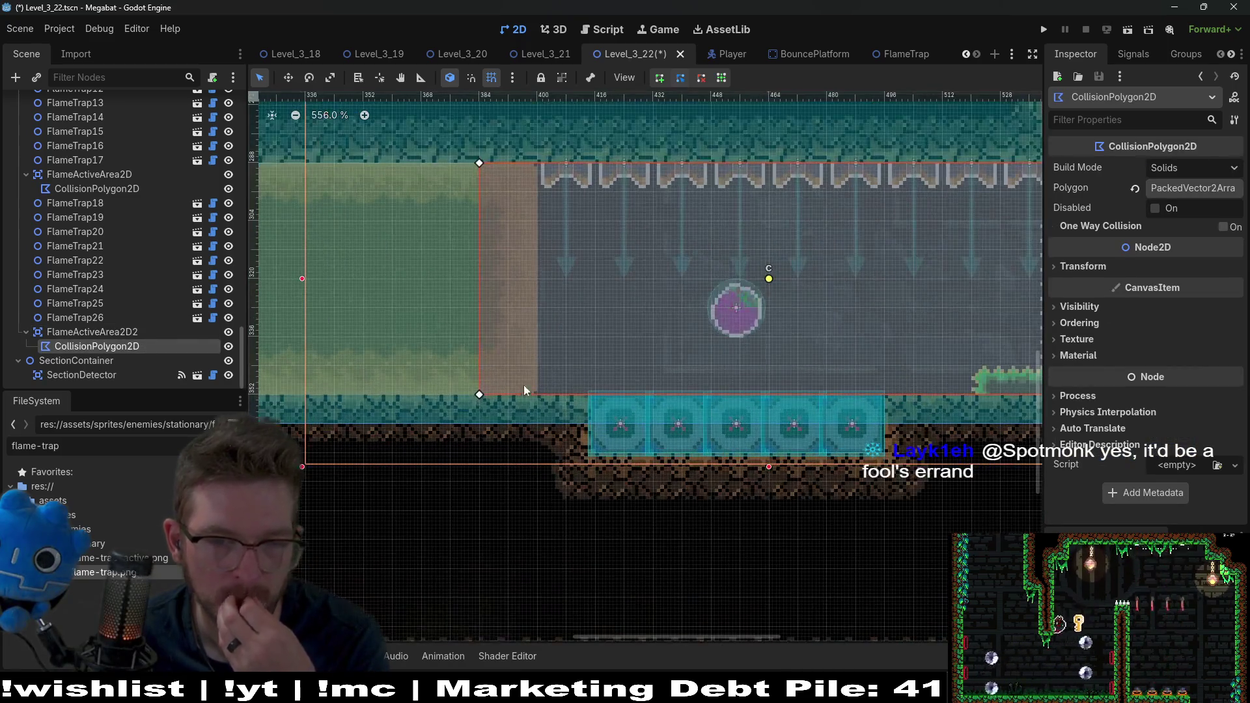
{"action": "left_click_drag", "start_coordinate": [480, 395], "coordinate": [537, 394]}
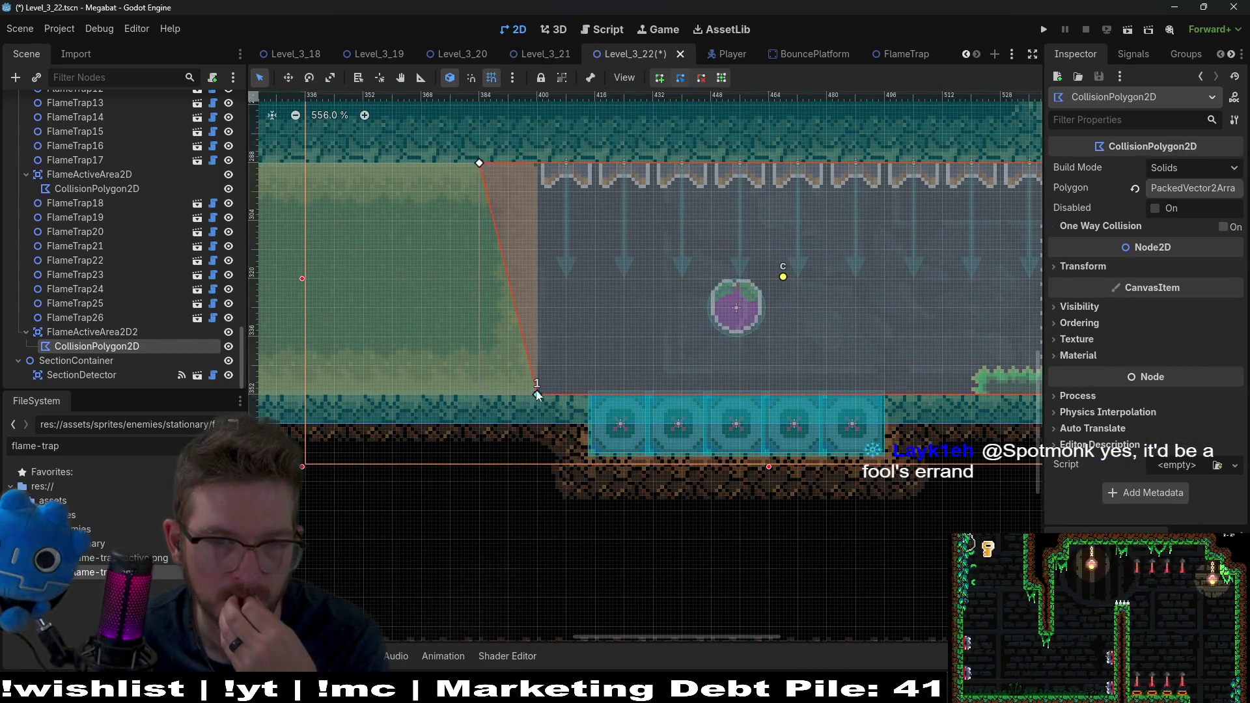
{"action": "left_click_drag", "start_coordinate": [479, 163], "coordinate": [537, 163]}
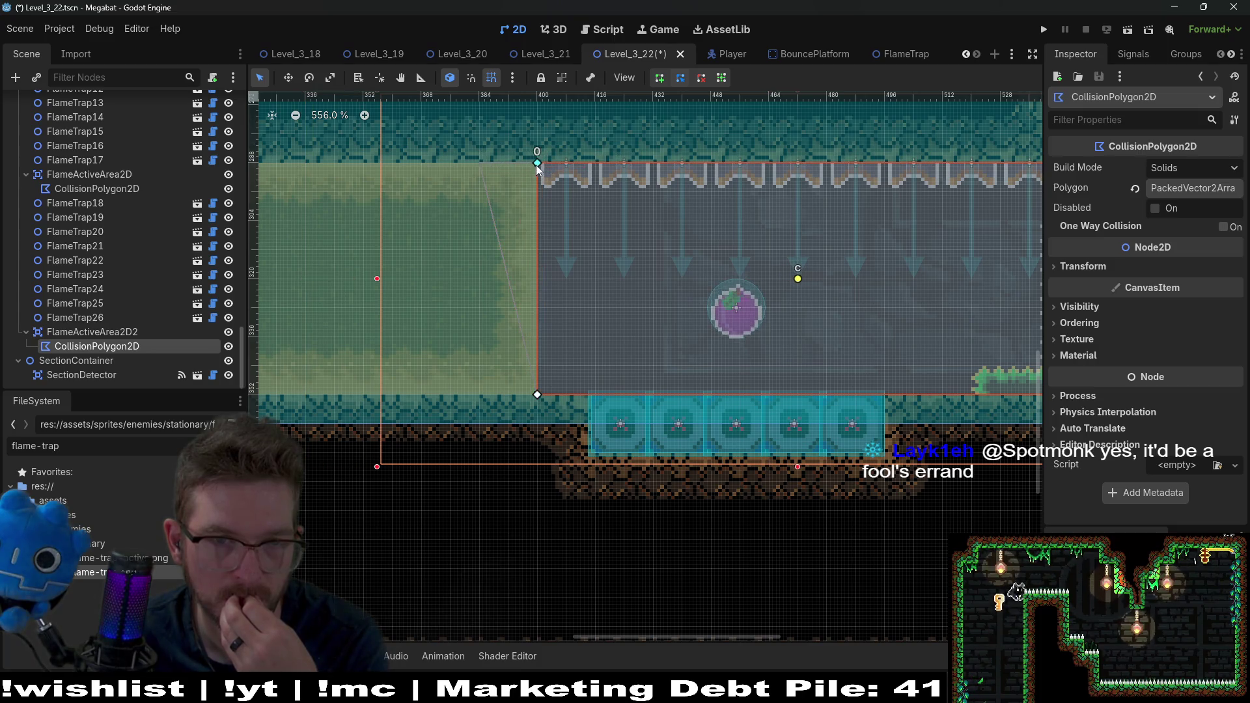
{"action": "scroll", "coordinate": [655, 260], "scroll_direction": "down", "scroll_amount": 4}
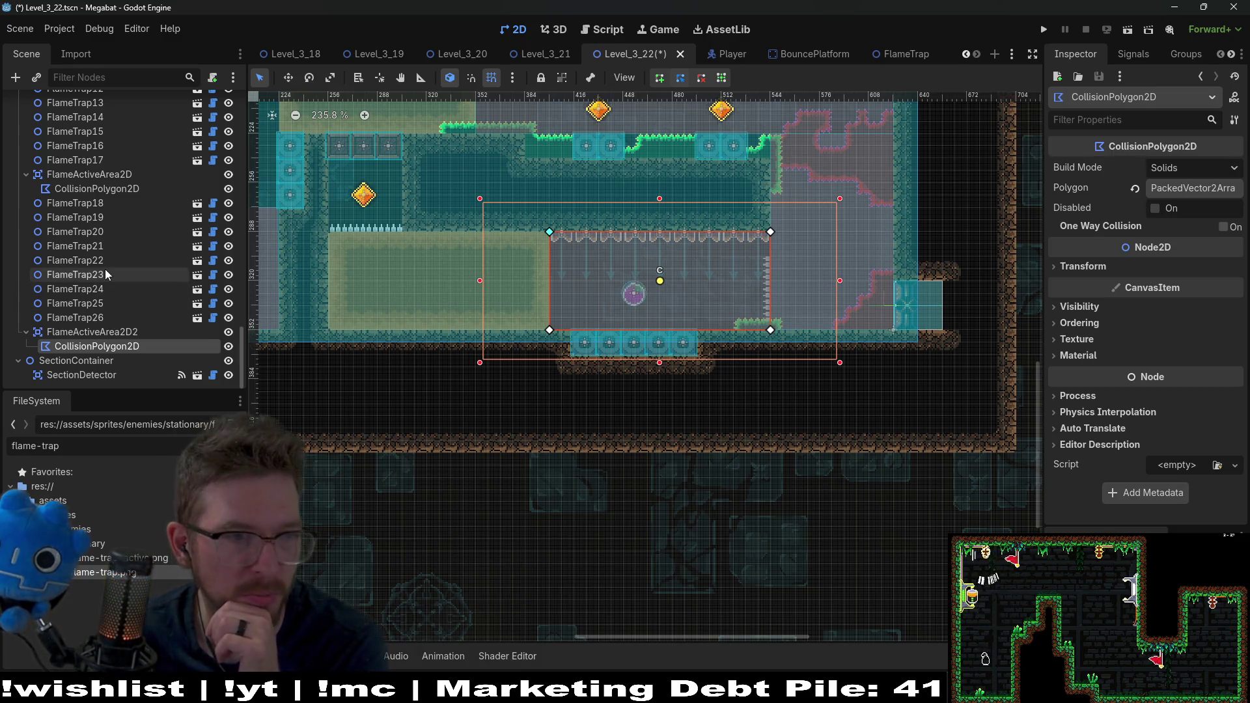
- Delete the HazardTileMapLayerLeft layer and save the scene
{"action": "scroll", "coordinate": [106, 270], "scroll_direction": "up", "scroll_amount": 15}
{"action": "scroll", "coordinate": [108, 268], "scroll_direction": "up", "scroll_amount": 5}
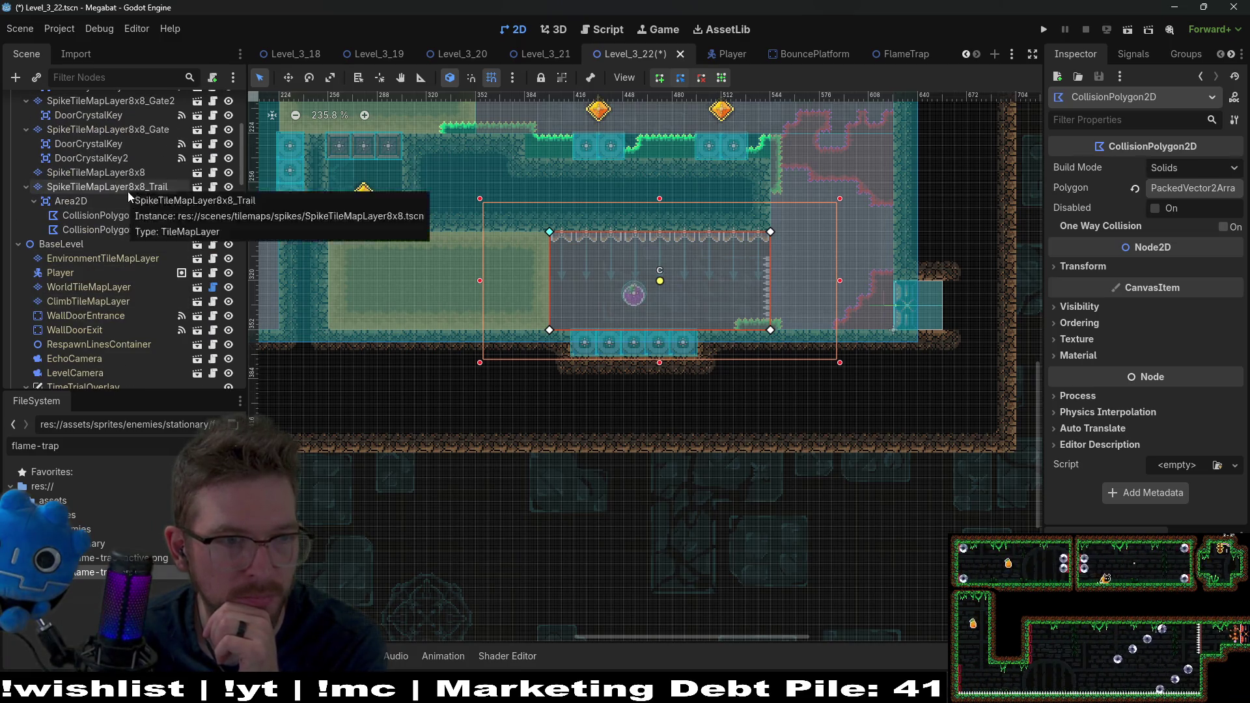
{"action": "scroll", "coordinate": [127, 192], "scroll_direction": "up", "scroll_amount": 6}
{"action": "left_click", "coordinate": [131, 174]}
{"action": "scroll", "coordinate": [655, 233], "scroll_direction": "down", "scroll_amount": 2}
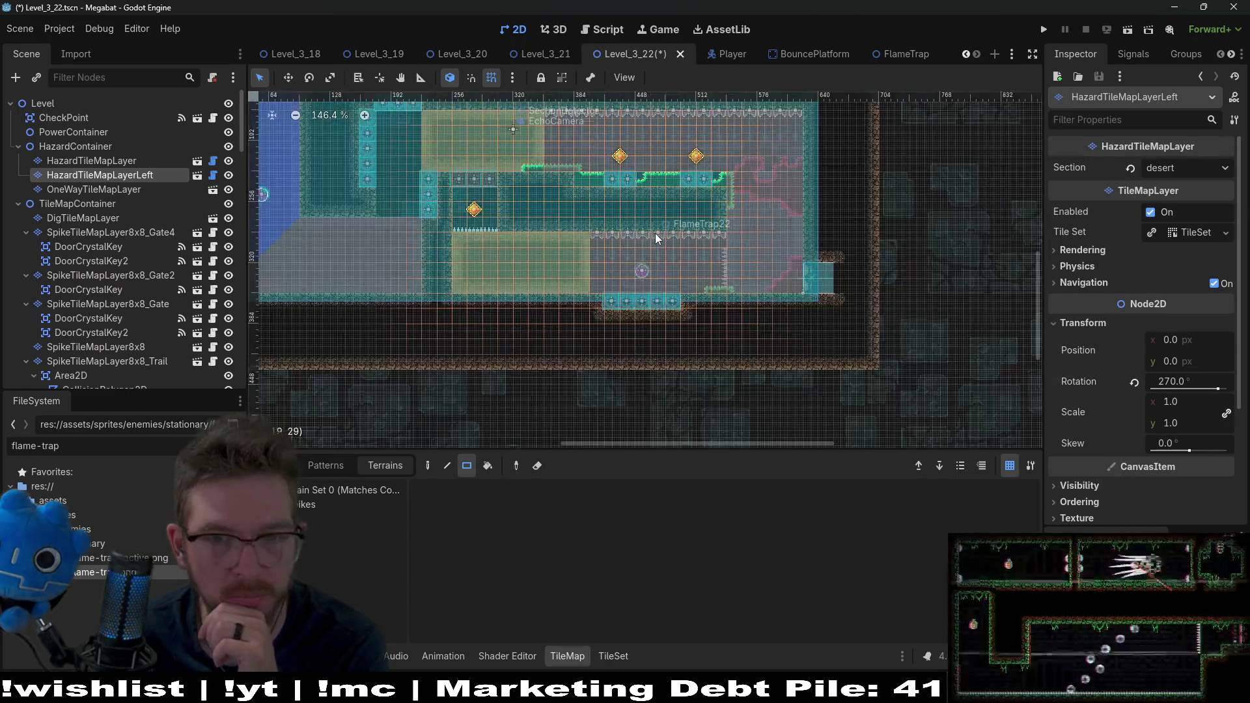
{"action": "scroll", "coordinate": [655, 233], "scroll_direction": "down", "scroll_amount": 2}
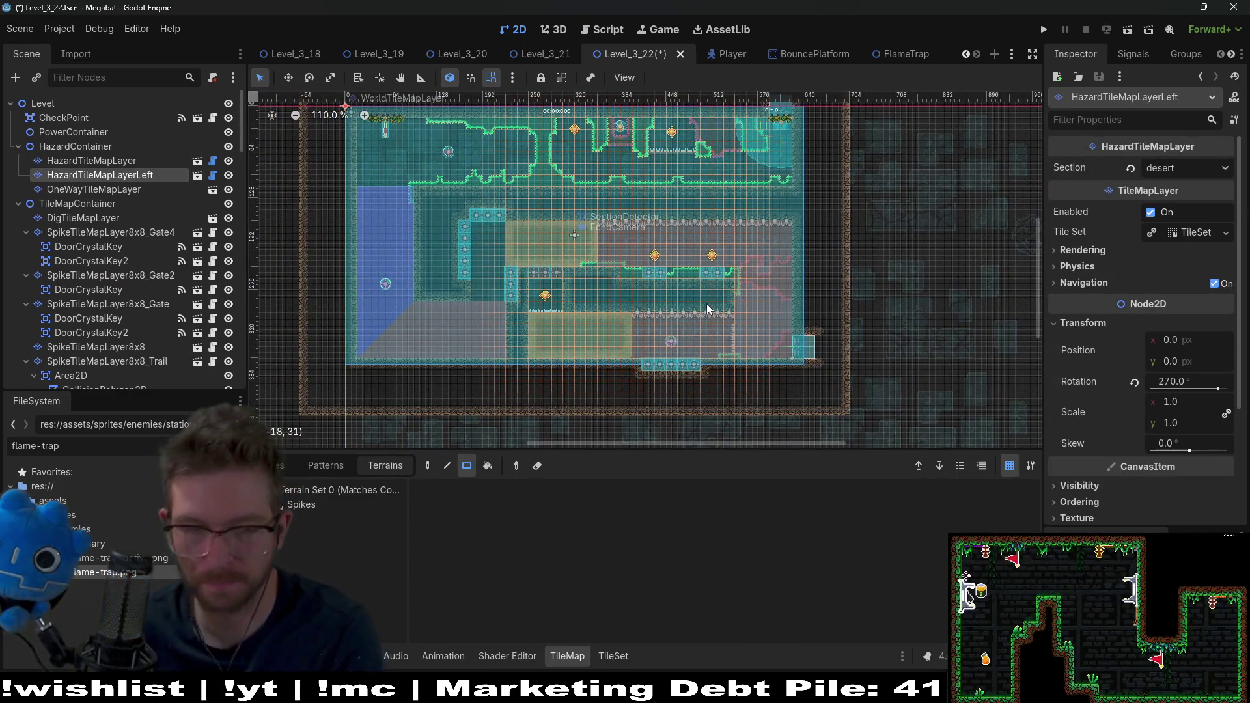
{"action": "key", "text": "Delete"}
{"action": "key", "text": "Return"}
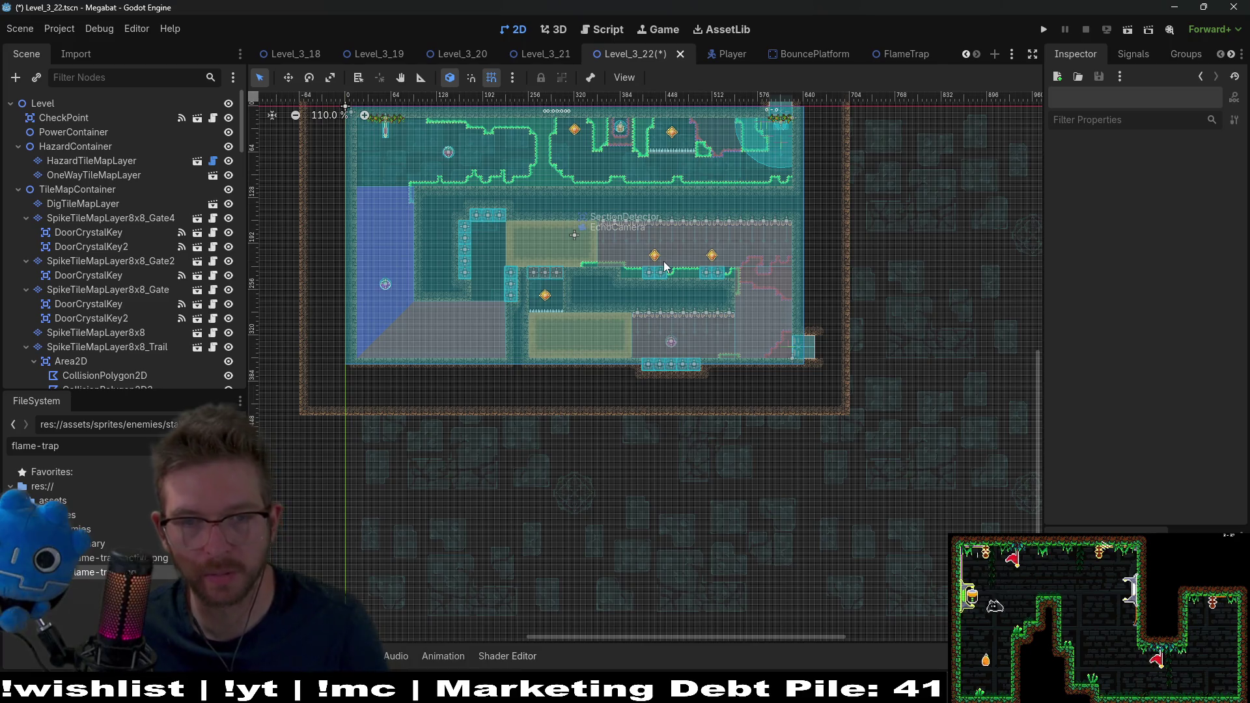
{"action": "key", "text": "ctrl+s"}
{"action": "scroll", "coordinate": [690, 326], "scroll_direction": "up", "scroll_amount": 2}
{"action": "scroll", "coordinate": [693, 320], "scroll_direction": "up", "scroll_amount": 3}
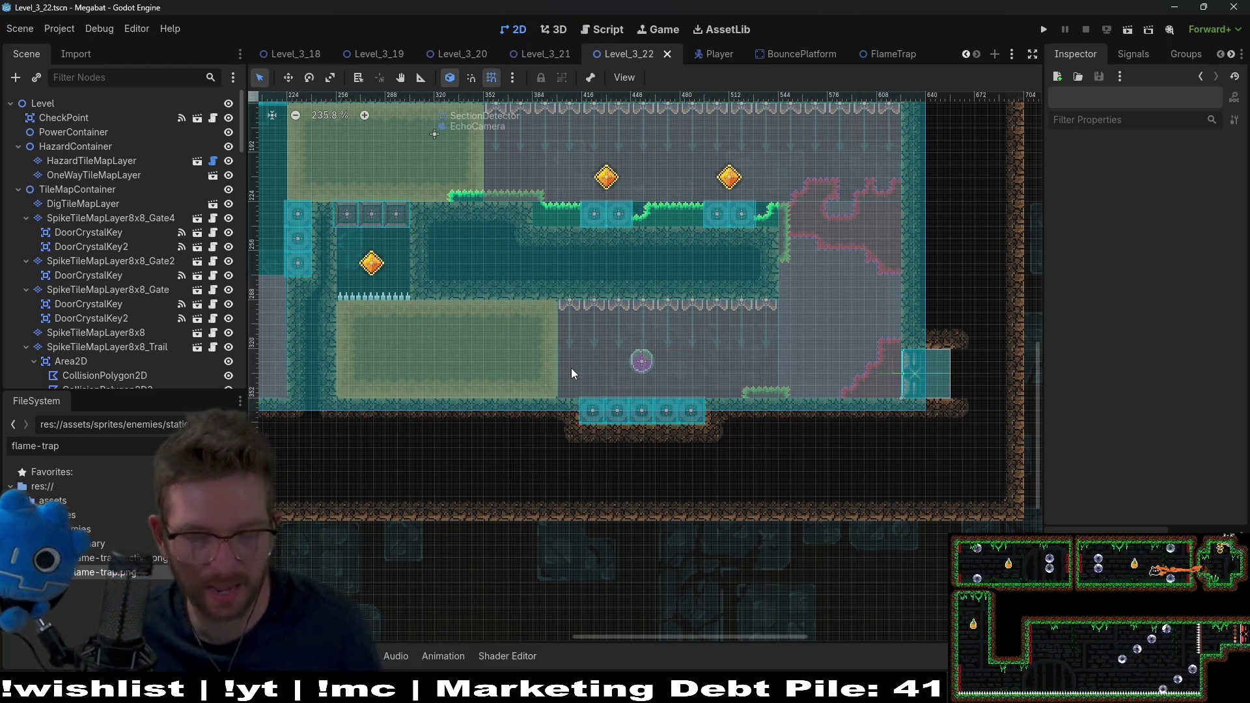
- Undo that deletion, then delete HazardTileMapLayerLeft again and re-save the level
{"action": "key", "text": "ctrl+z"}
{"action": "key", "text": "ctrl+z"}
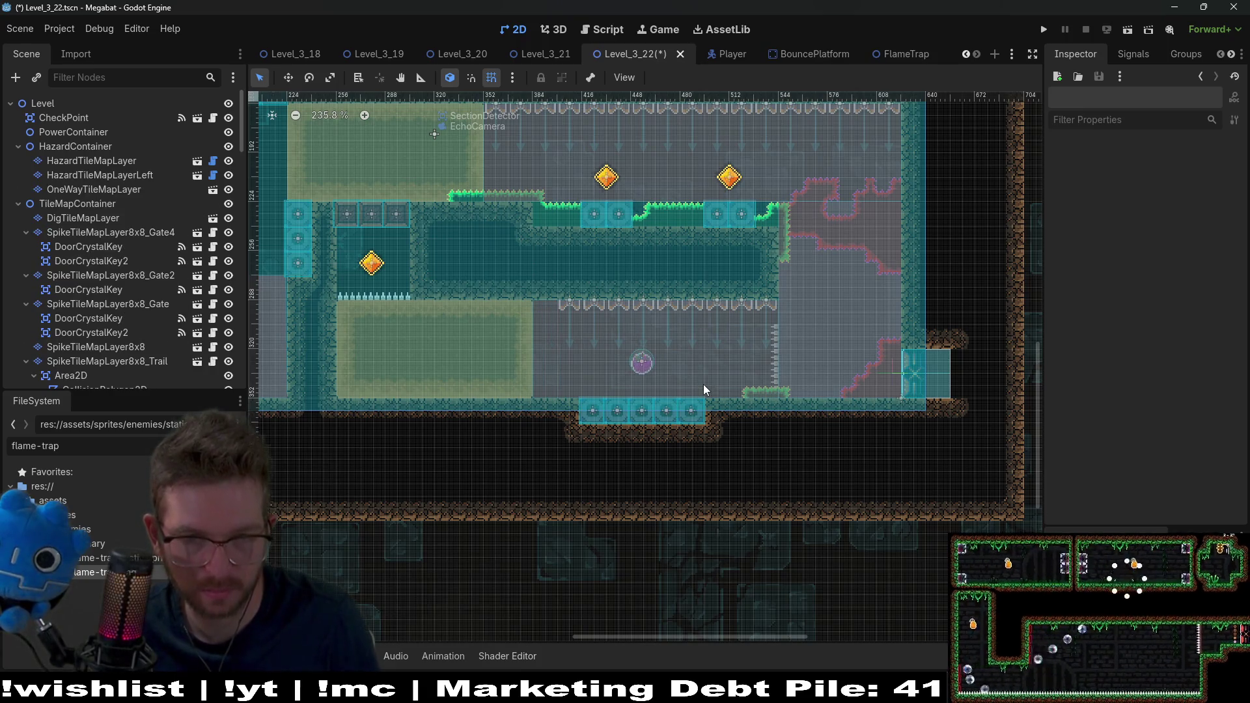
{"action": "left_click", "coordinate": [128, 175]}
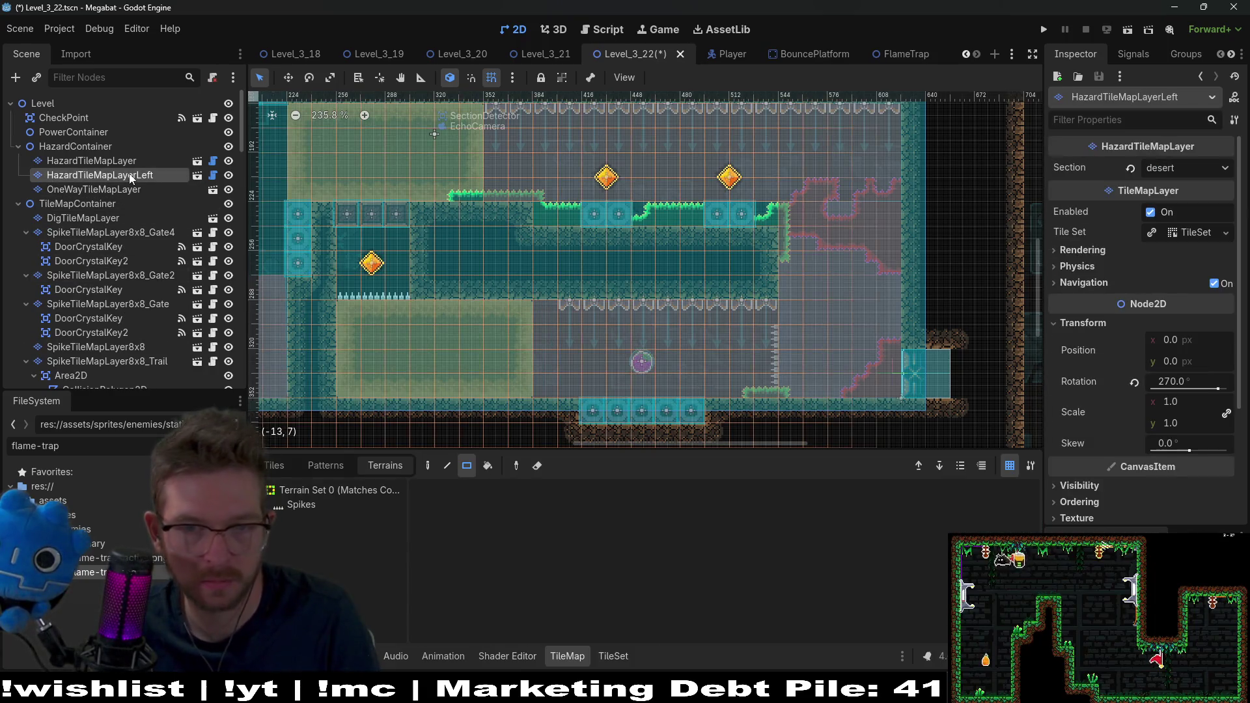
{"action": "key", "text": "Delete"}
{"action": "key", "text": "Return"}
{"action": "key", "text": "ctrl+s"}
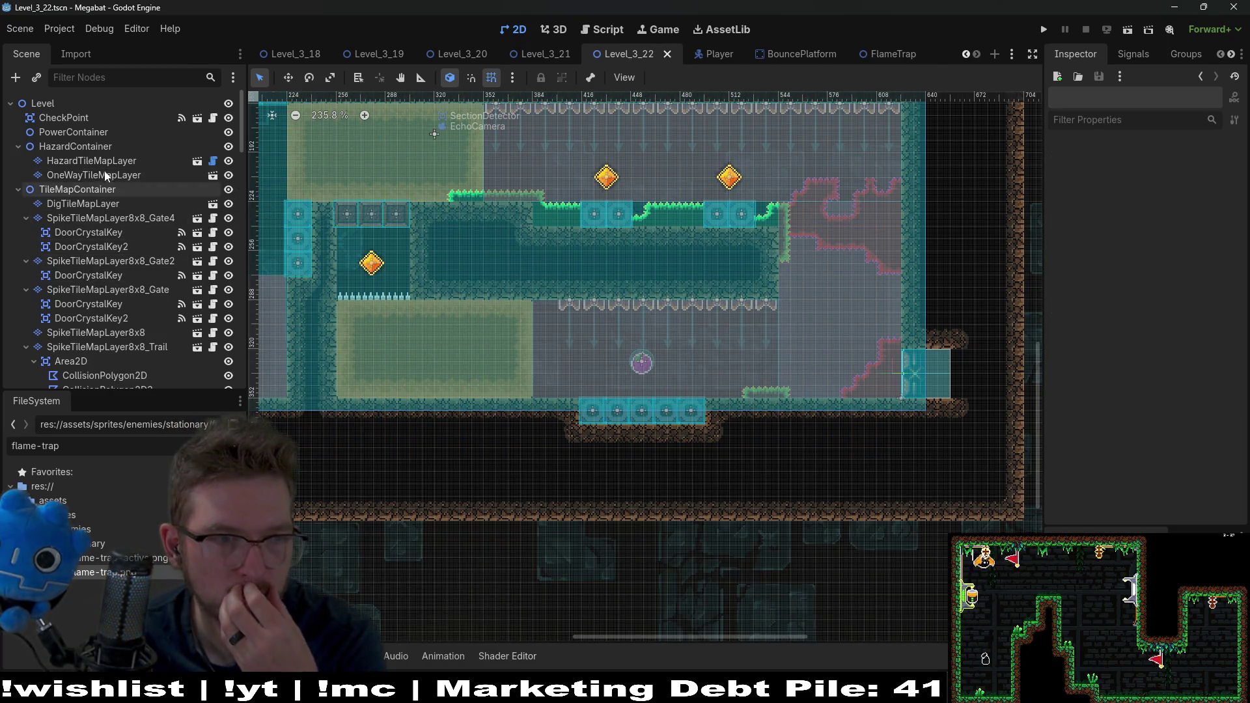
{"action": "scroll", "coordinate": [107, 331], "scroll_direction": "down", "scroll_amount": 5}
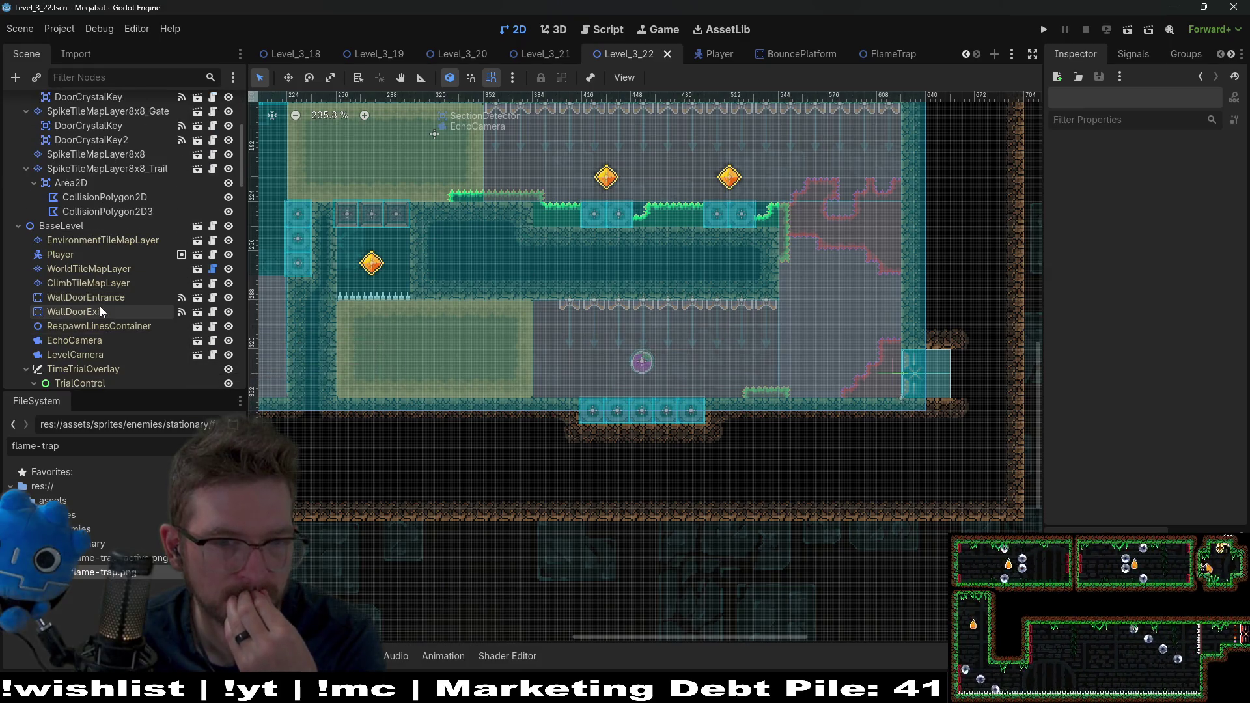
{"action": "scroll", "coordinate": [101, 311], "scroll_direction": "up", "scroll_amount": 3}
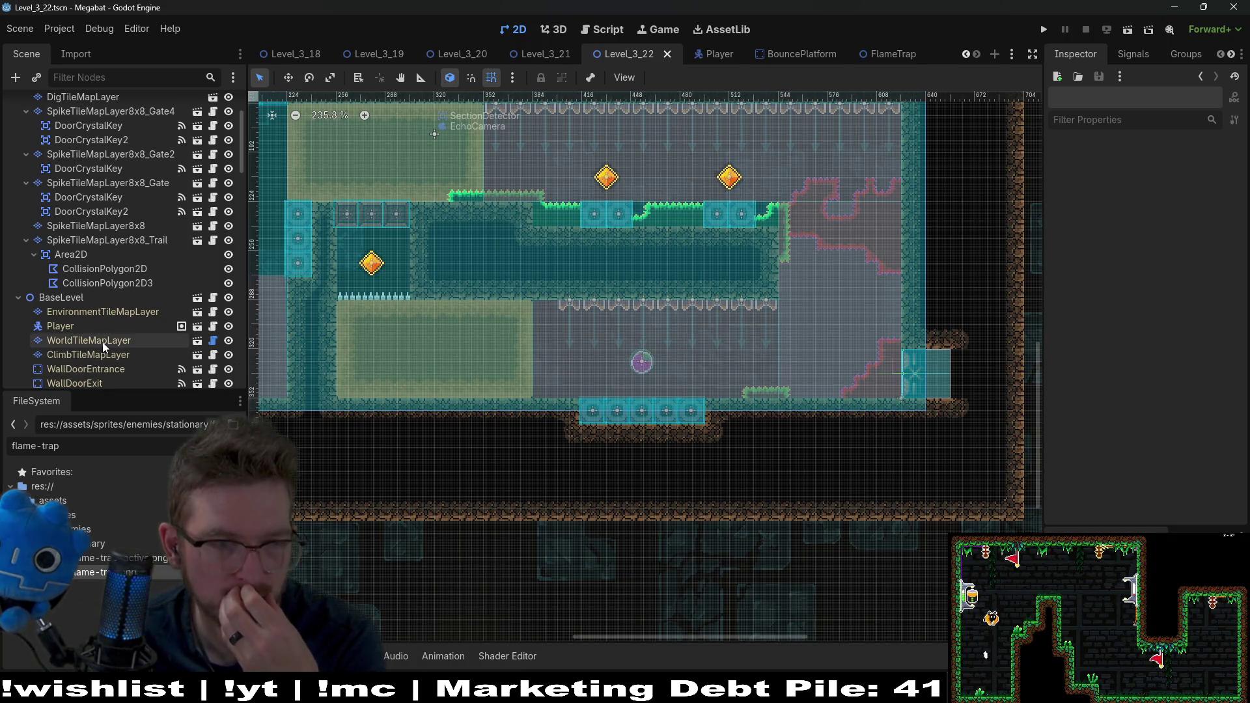
- Paint a short Emerald strip on SpikeTileMapLayer8x8 along the lower floor, erasing the extra rightmost tile
{"action": "left_click", "coordinate": [103, 341]}
{"action": "scroll", "coordinate": [81, 275], "scroll_direction": "up", "scroll_amount": 5}
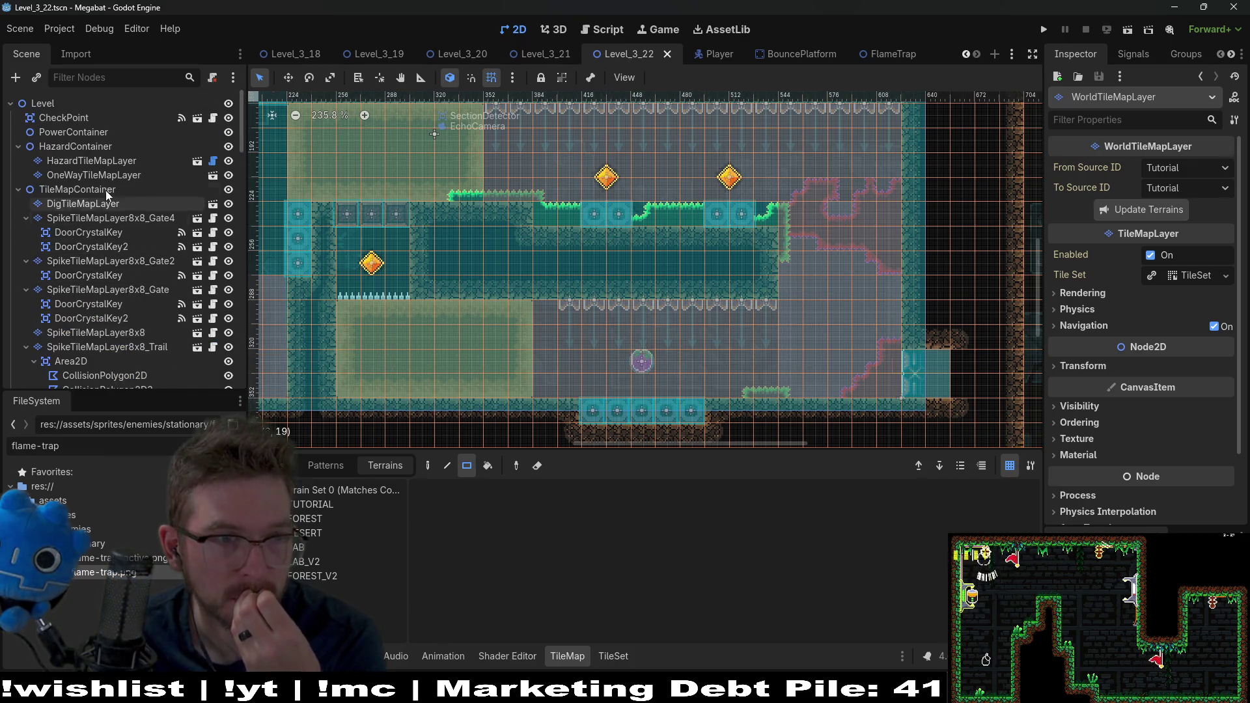
{"action": "left_click", "coordinate": [107, 200]}
{"action": "scroll", "coordinate": [123, 256], "scroll_direction": "down", "scroll_amount": 3}
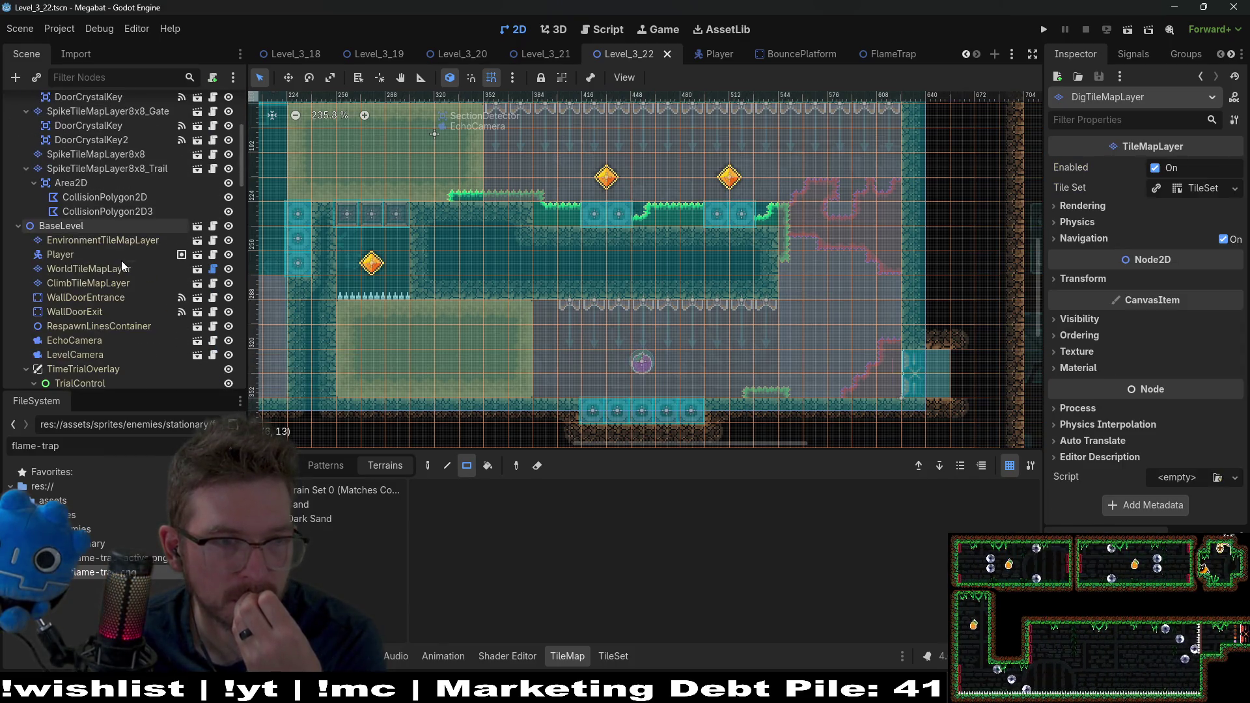
{"action": "left_click", "coordinate": [98, 226]}
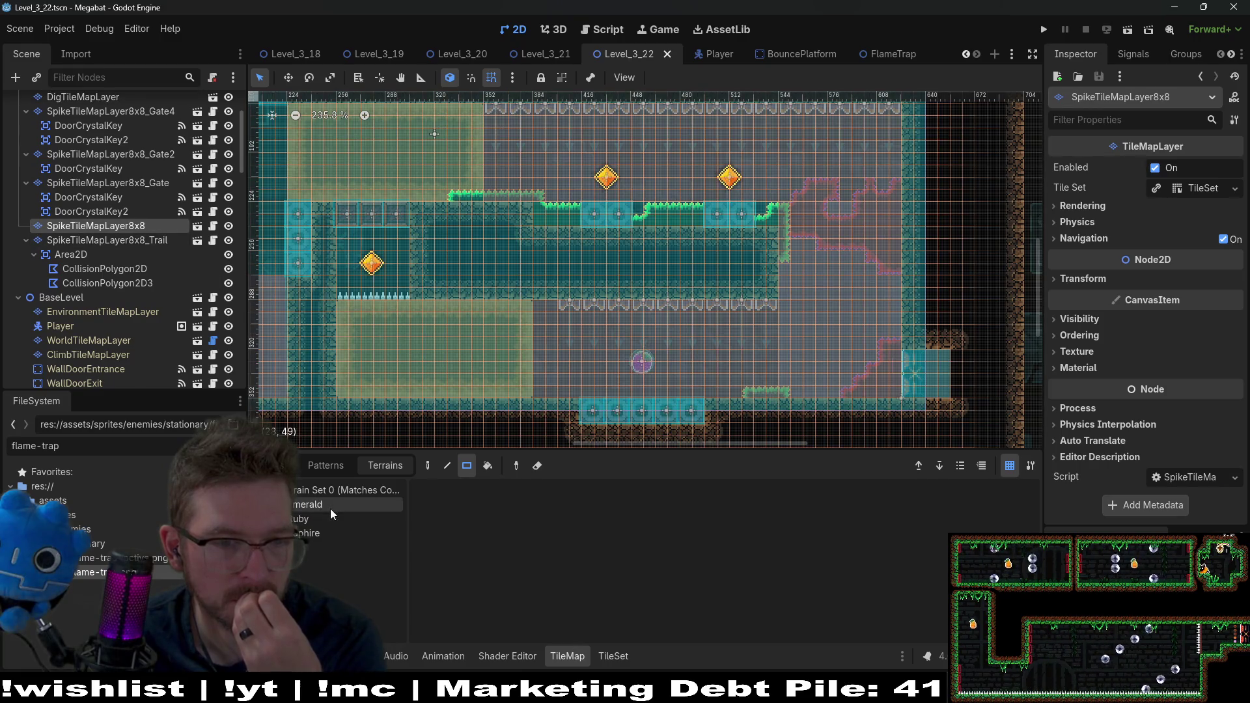
{"action": "left_click", "coordinate": [330, 509]}
{"action": "scroll", "coordinate": [716, 392], "scroll_direction": "up", "scroll_amount": 3}
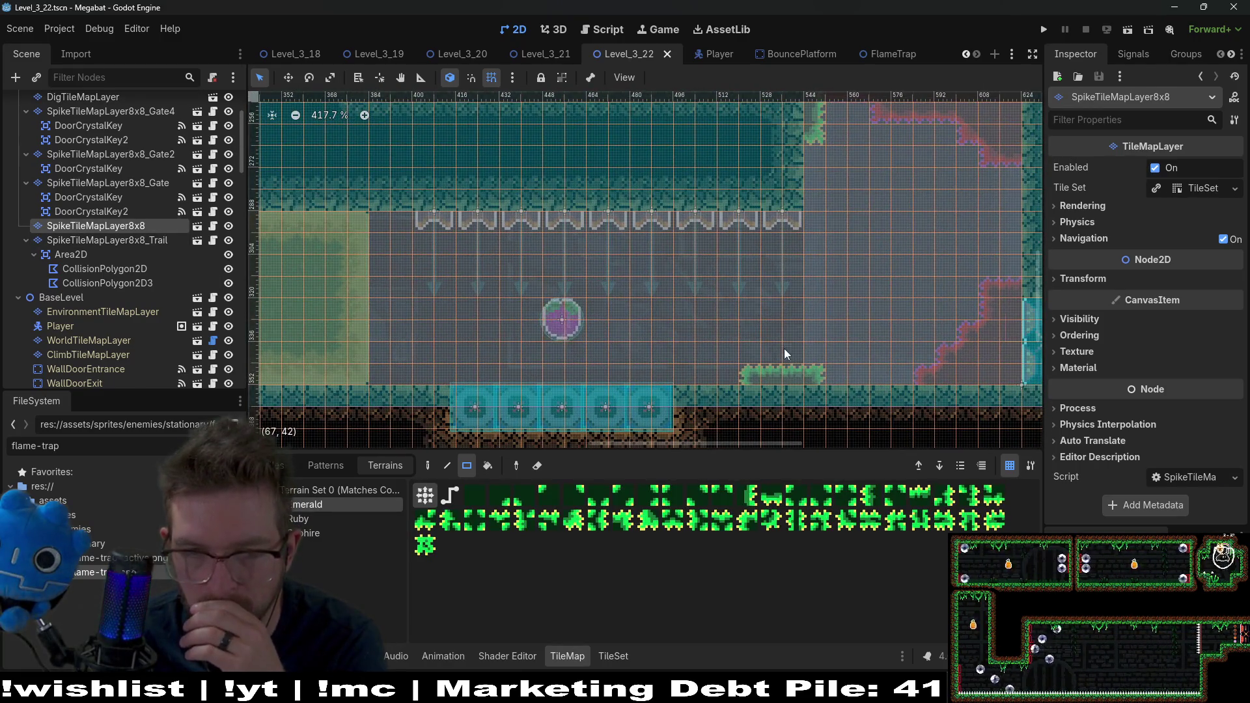
{"action": "left_click_drag", "start_coordinate": [784, 348], "coordinate": [804, 380]}
{"action": "scroll", "coordinate": [716, 352], "scroll_direction": "left", "scroll_amount": 5}
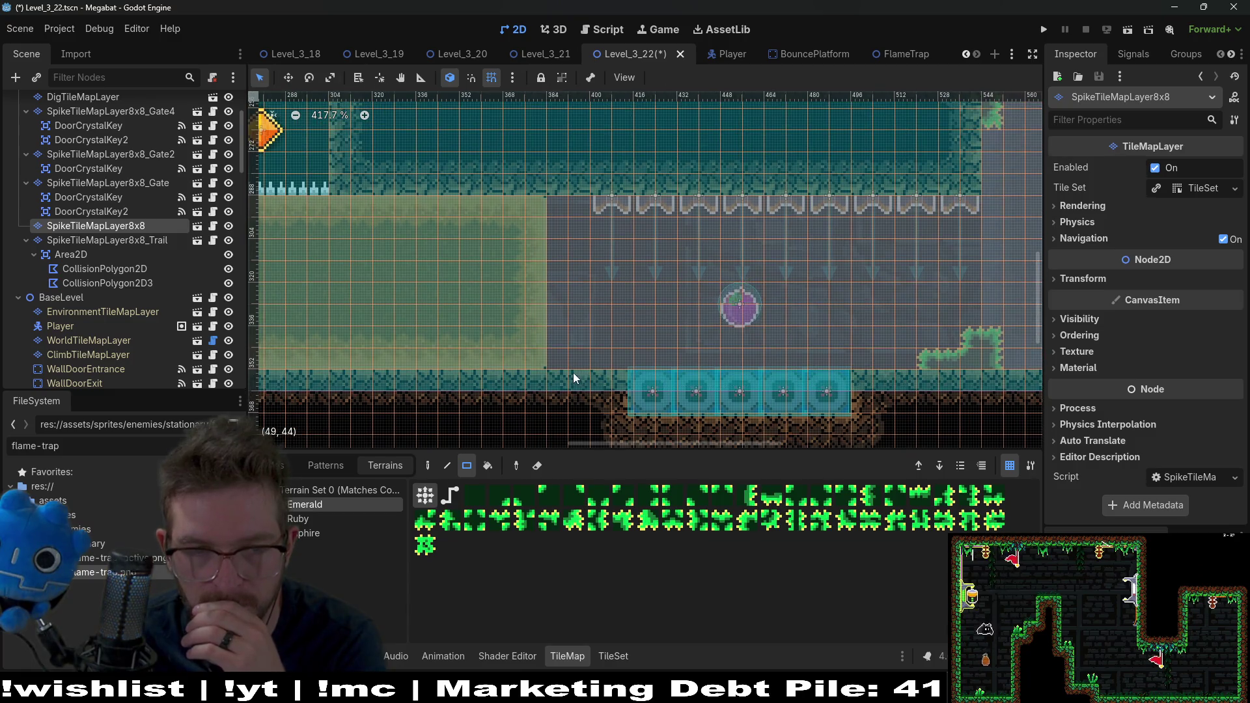
{"action": "left_click_drag", "start_coordinate": [599, 391], "coordinate": [613, 390]}
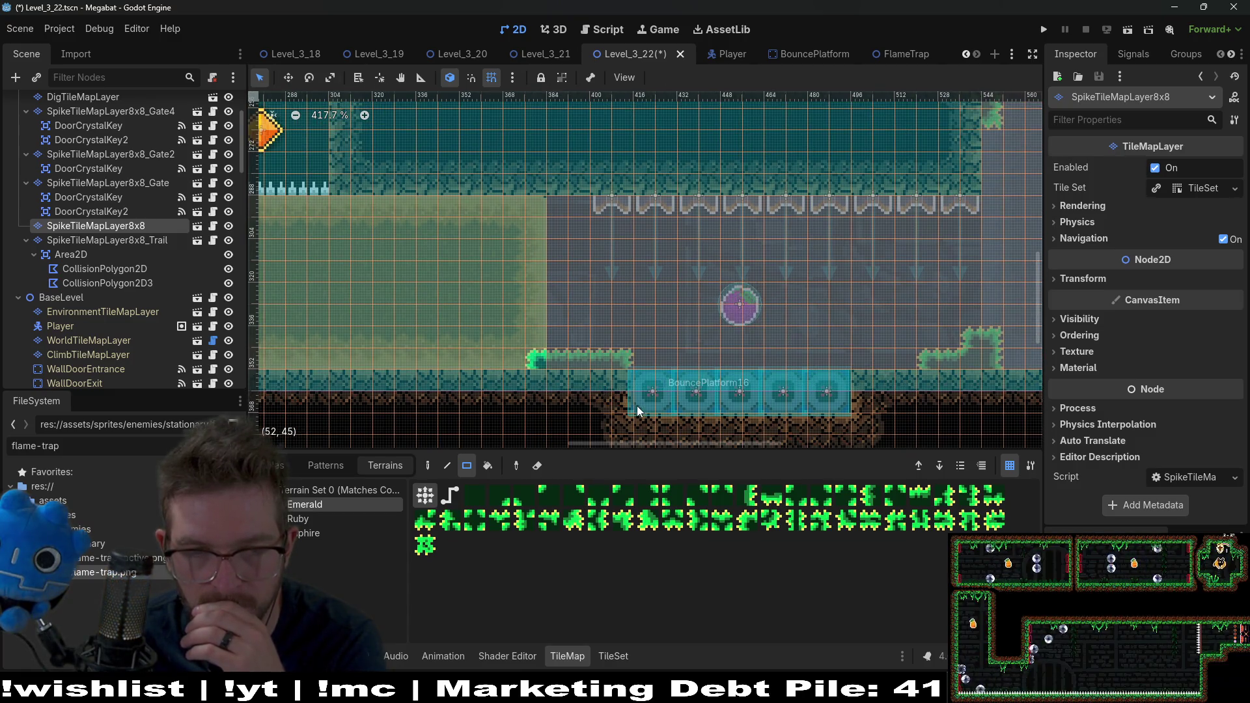
{"action": "right_click", "coordinate": [625, 358]}
{"action": "scroll", "coordinate": [726, 325], "scroll_direction": "down", "scroll_amount": 3}
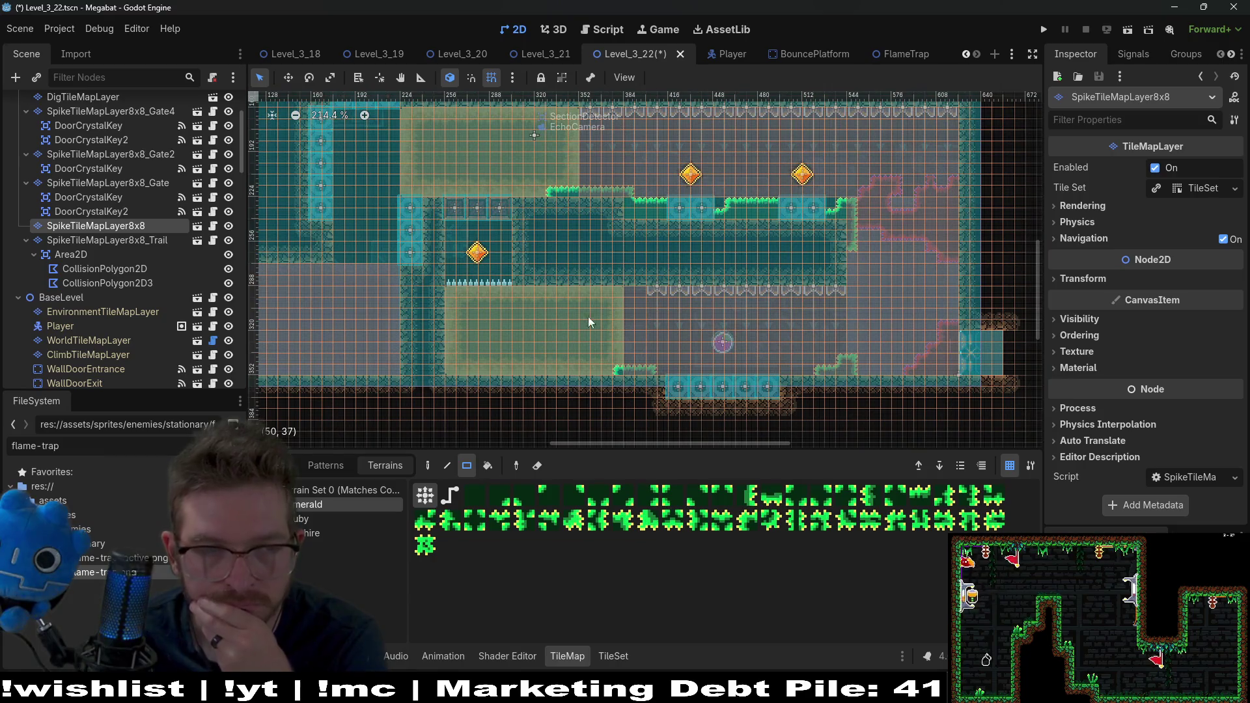
- Select flame traps 18 through 26 and nudge the row one step left
{"action": "scroll", "coordinate": [155, 265], "scroll_direction": "down", "scroll_amount": 3}
{"action": "scroll", "coordinate": [155, 265], "scroll_direction": "down", "scroll_amount": 15}
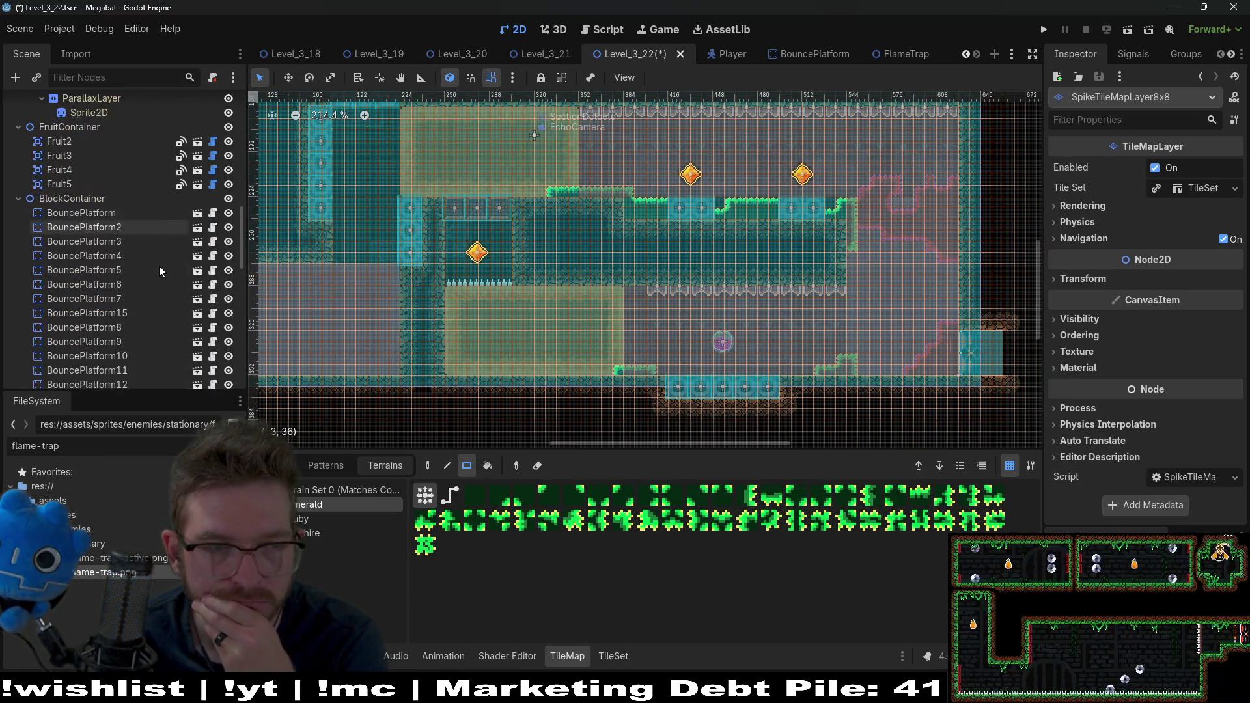
{"action": "scroll", "coordinate": [134, 293], "scroll_direction": "down", "scroll_amount": 10}
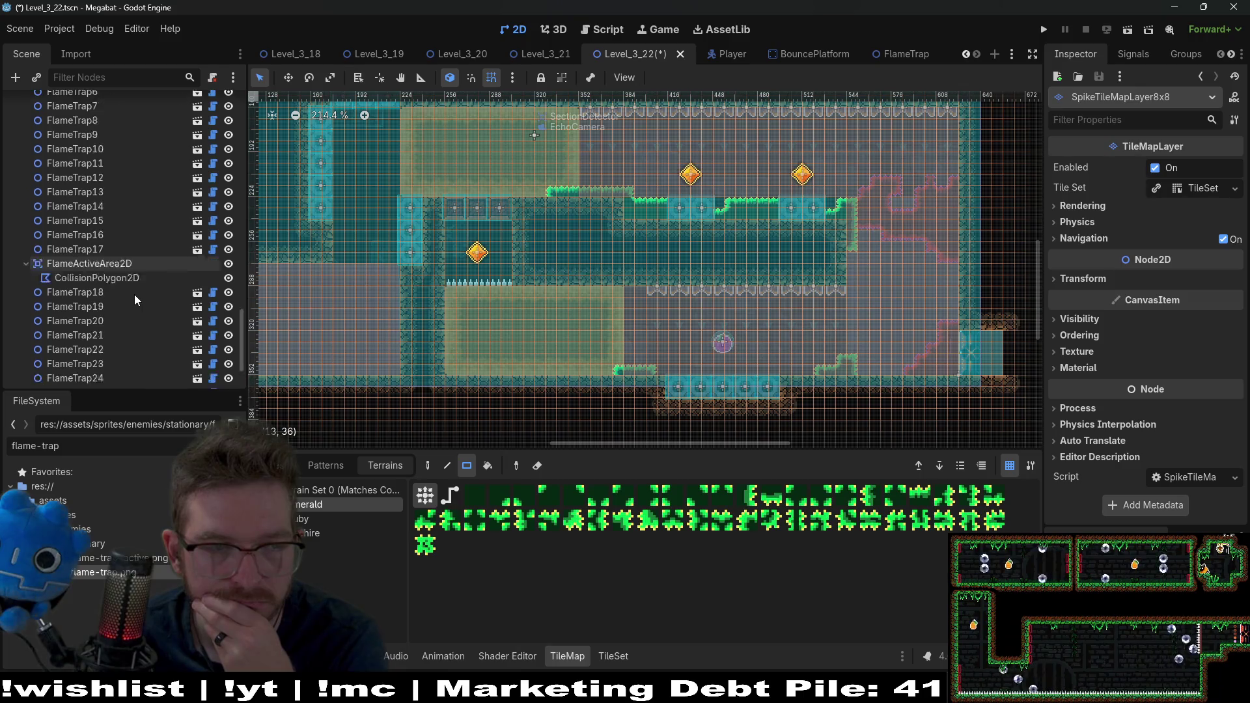
{"action": "left_click", "coordinate": [97, 335]}
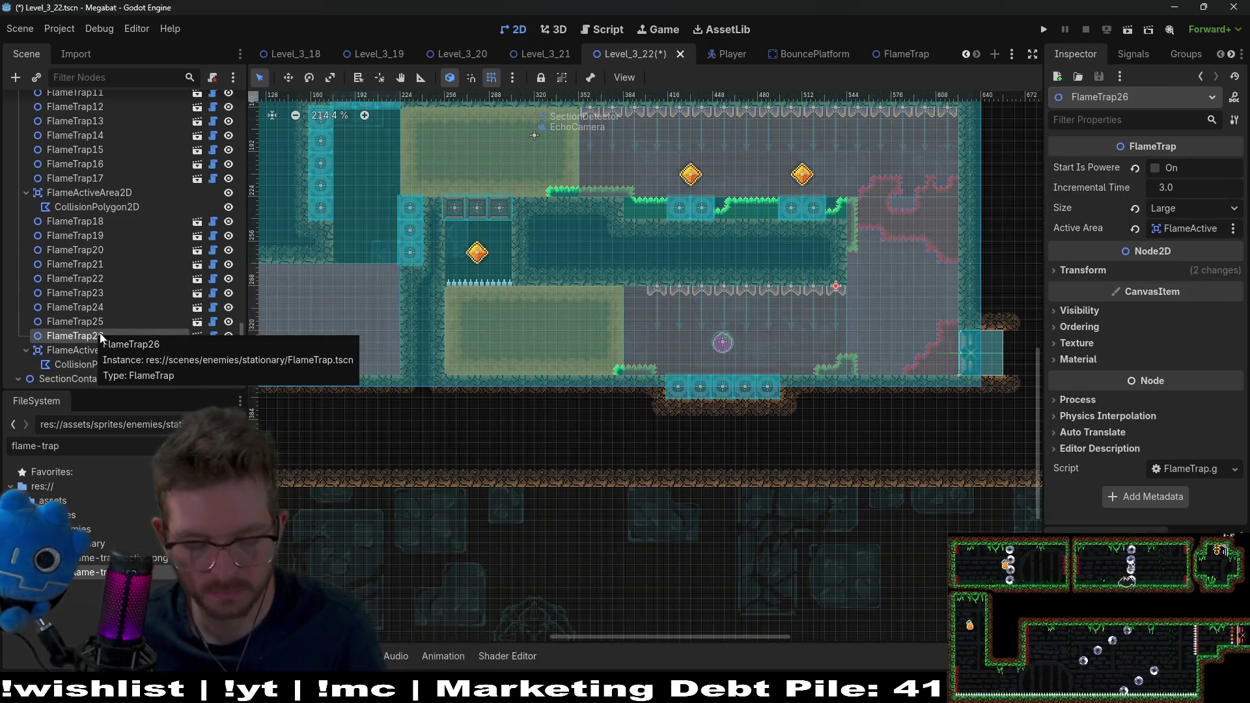
{"action": "scroll", "coordinate": [104, 255], "scroll_direction": "up", "scroll_amount": 15}
{"action": "scroll", "coordinate": [119, 294], "scroll_direction": "down", "scroll_amount": 15}
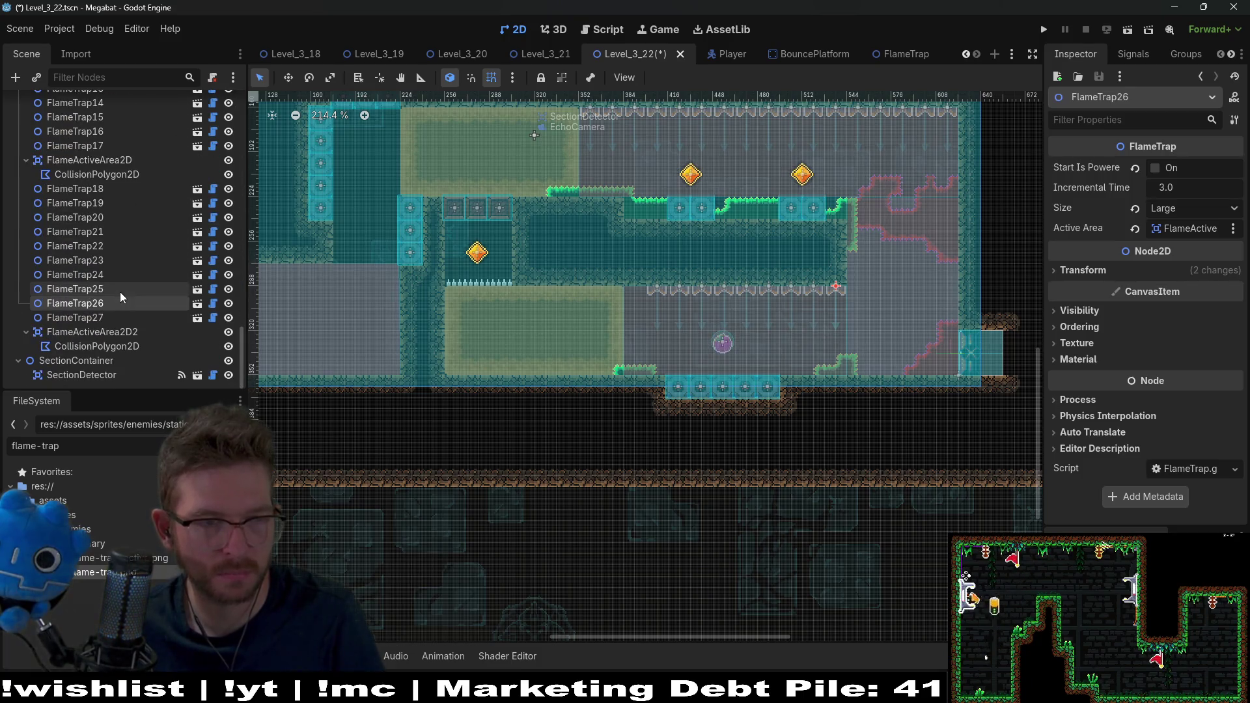
{"action": "left_click", "coordinate": [102, 191], "text": "shift"}
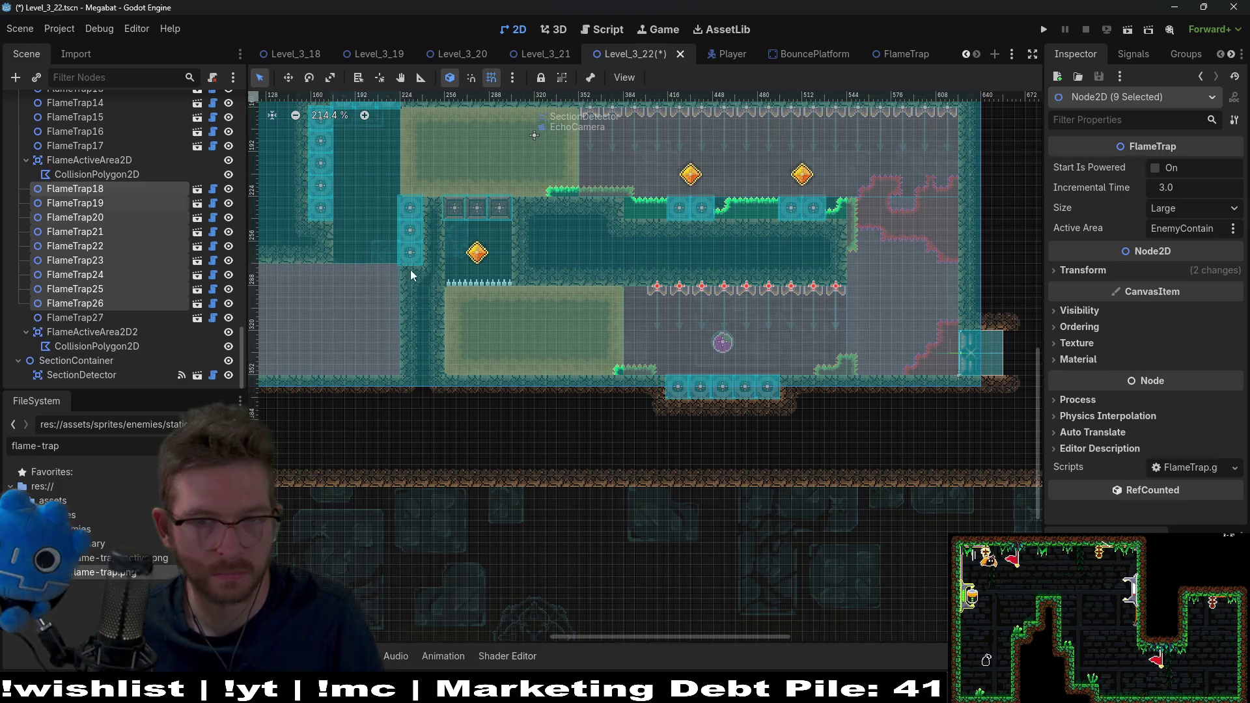
{"action": "key", "text": "w"}
{"action": "key", "text": "Left"}
{"action": "key", "text": "Left"}
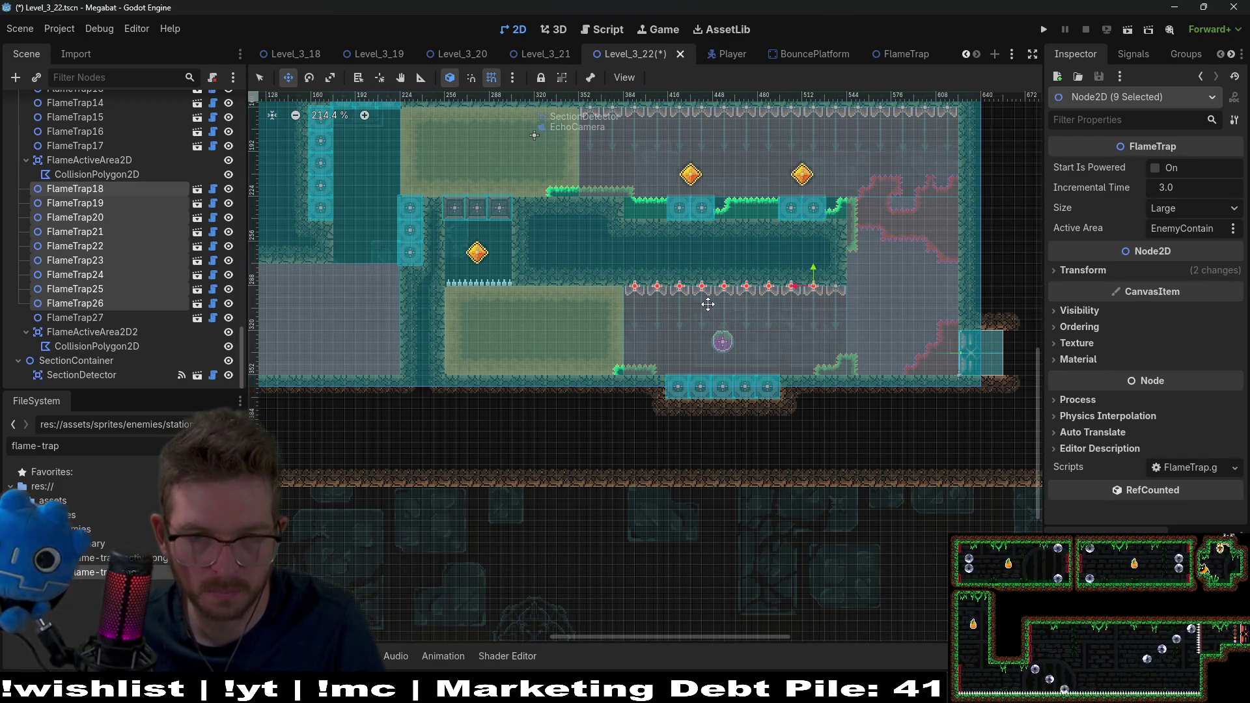
- Save Level_3_22 and launch the current scene for a playtest
{"action": "left_click", "coordinate": [96, 317]}
{"action": "key", "text": "ctrl+s"}
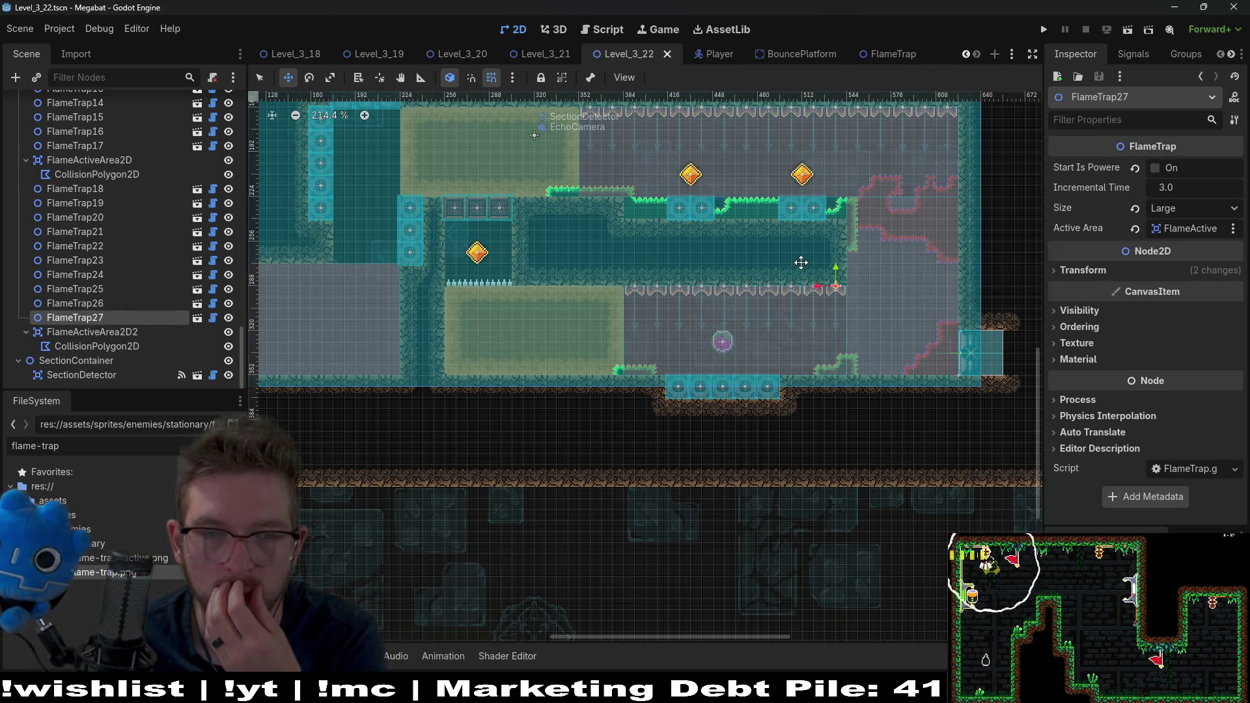
{"action": "left_click", "coordinate": [1128, 32]}
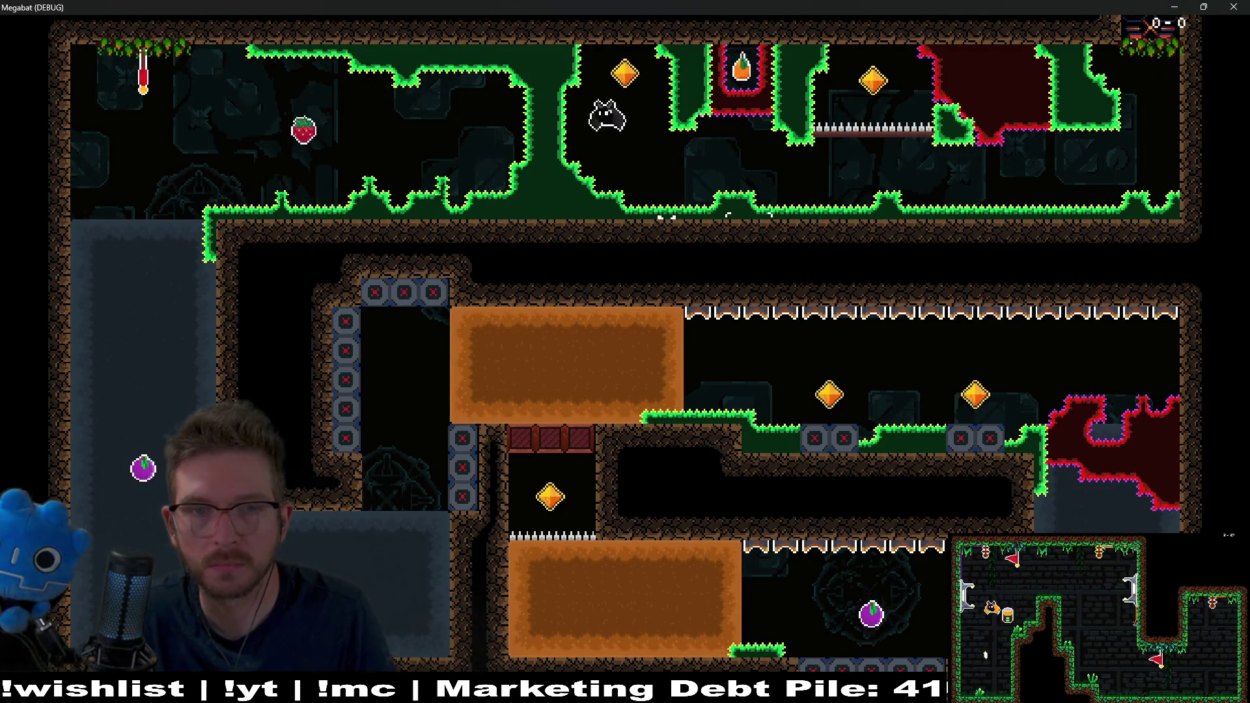
- Play the bat across the upper floor collecting diamond and fruit, then through the flame corridor
{"action": "key", "text": "Right"}
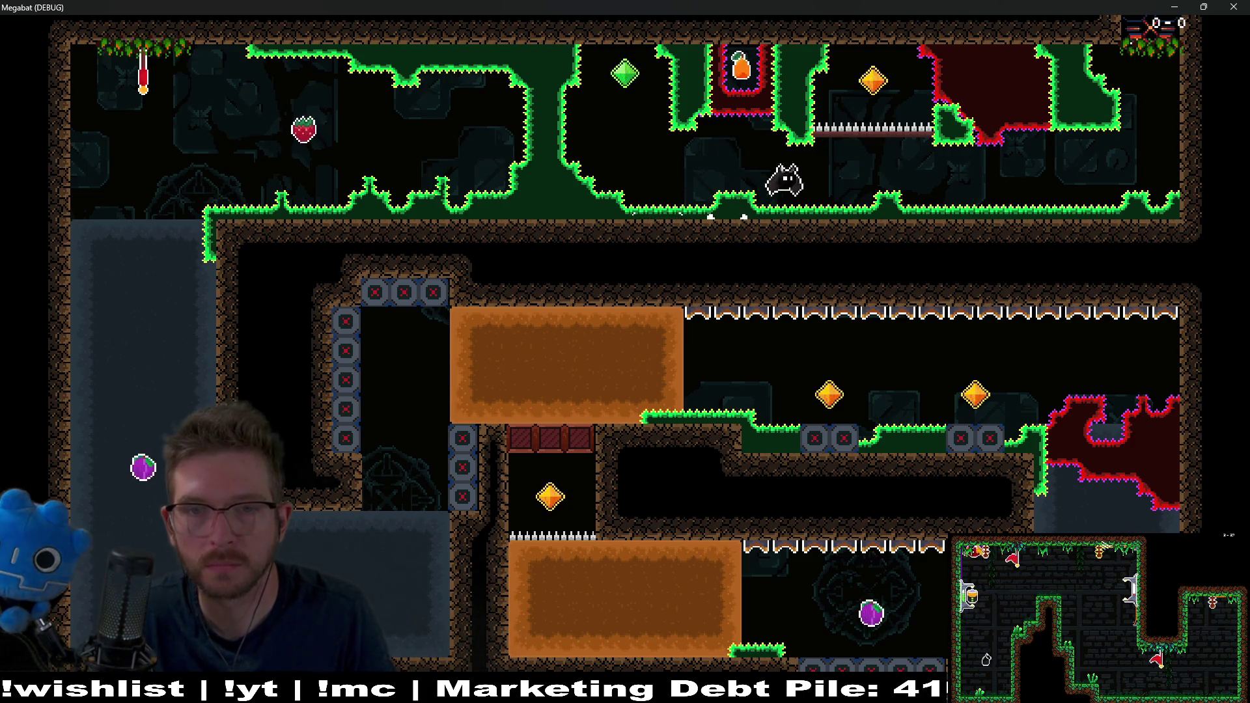
{"action": "key", "text": "space"}
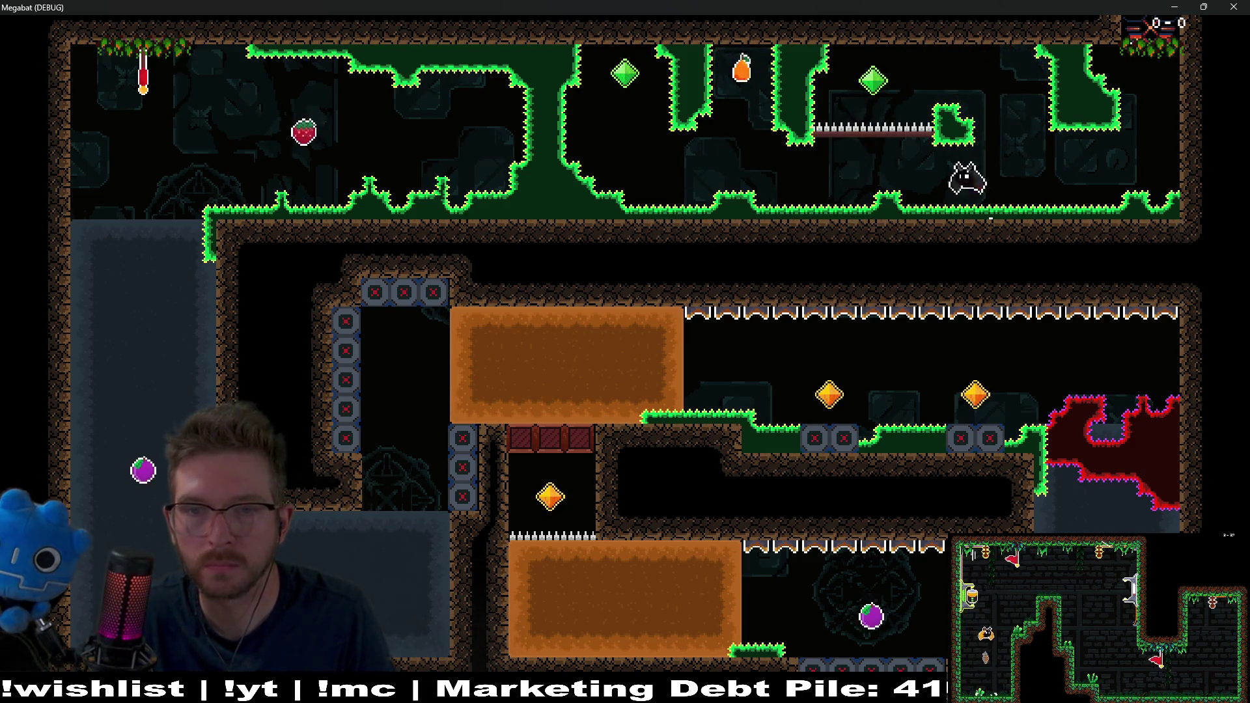
{"action": "key", "text": "Left"}
{"action": "key", "text": "space"}
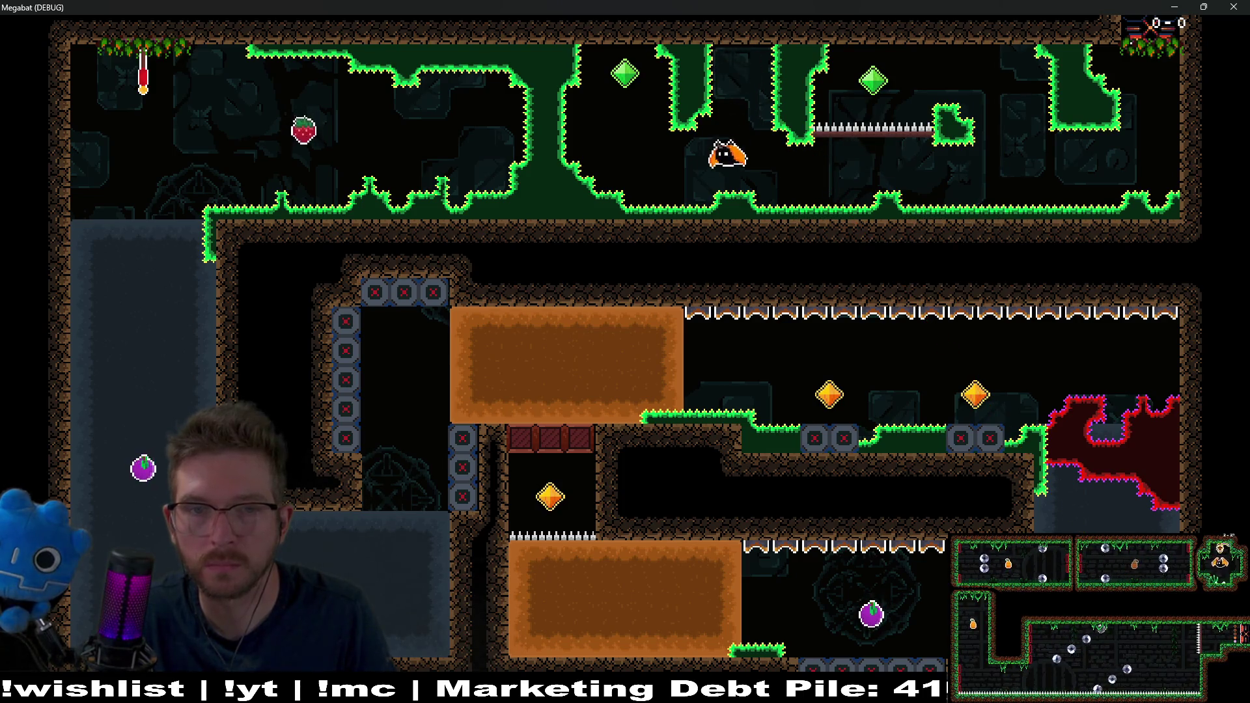
{"action": "key", "text": "Left"}
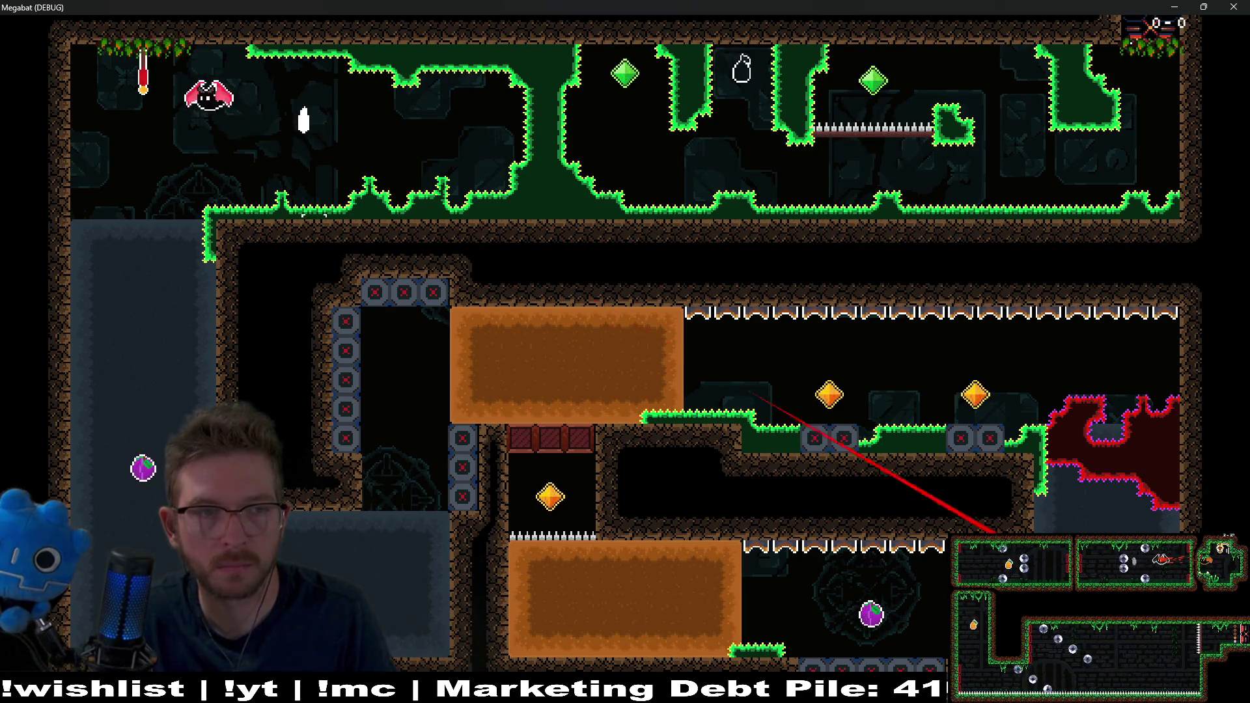
{"action": "key", "text": "Down"}
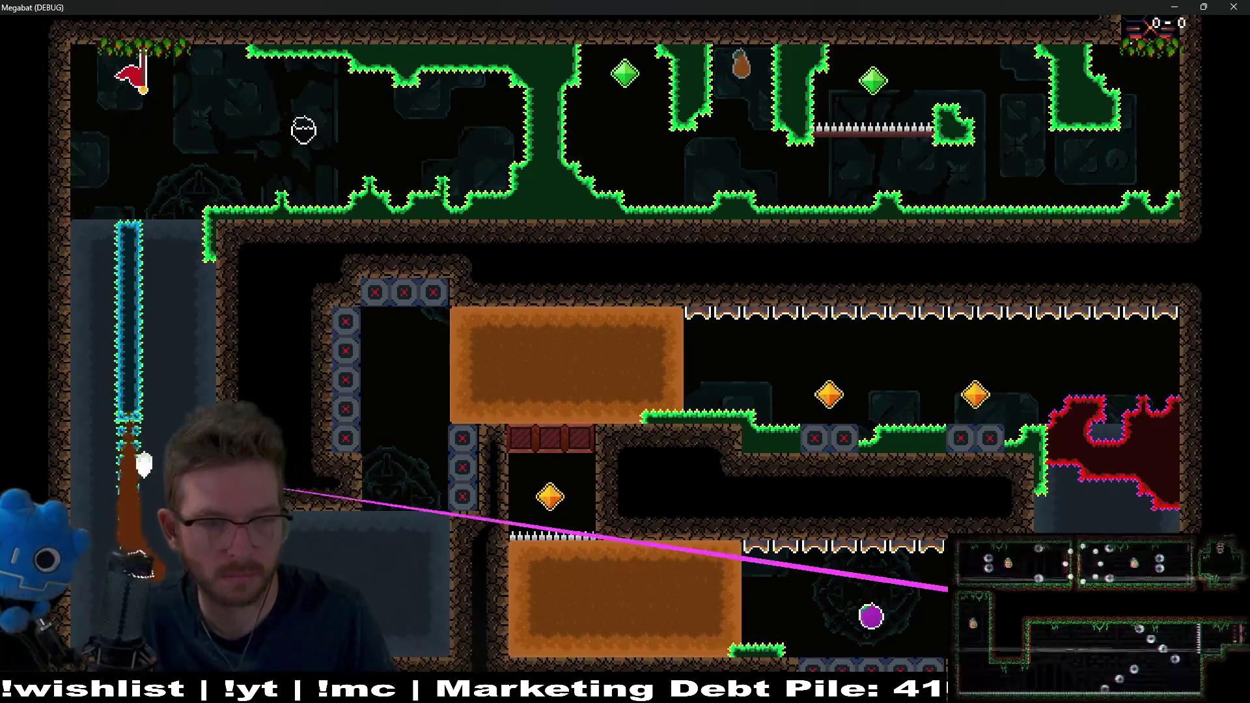
{"action": "key", "text": "Right"}
{"action": "key", "text": "space"}
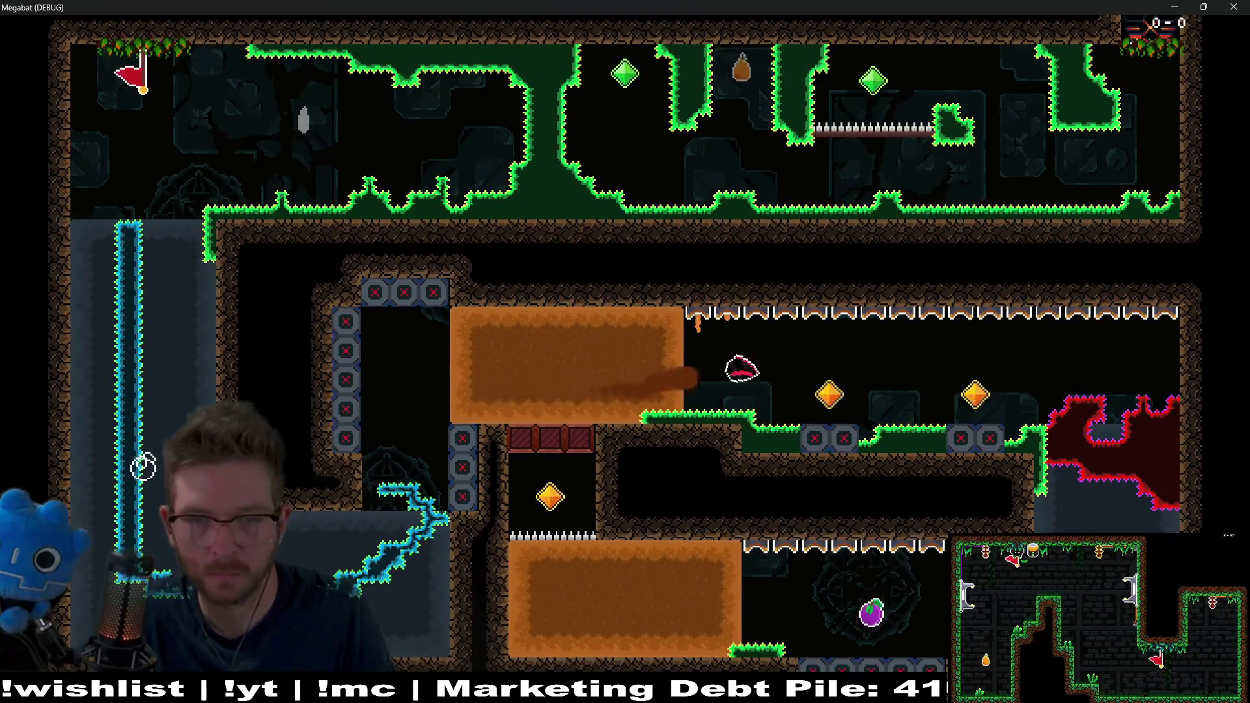
{"action": "key", "text": "Right"}
{"action": "key", "text": "Down"}
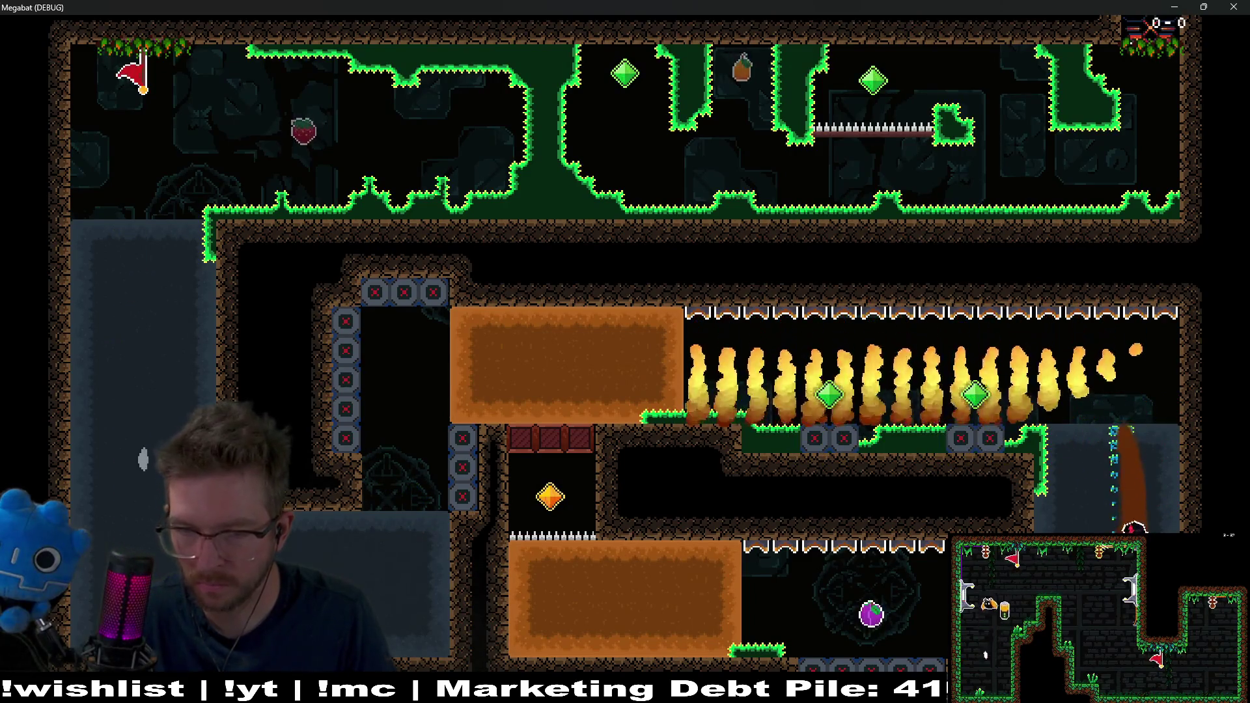
- Fly through the middle corridor and right shaft to the green ledge, then quit the game
{"action": "key", "text": "Left"}
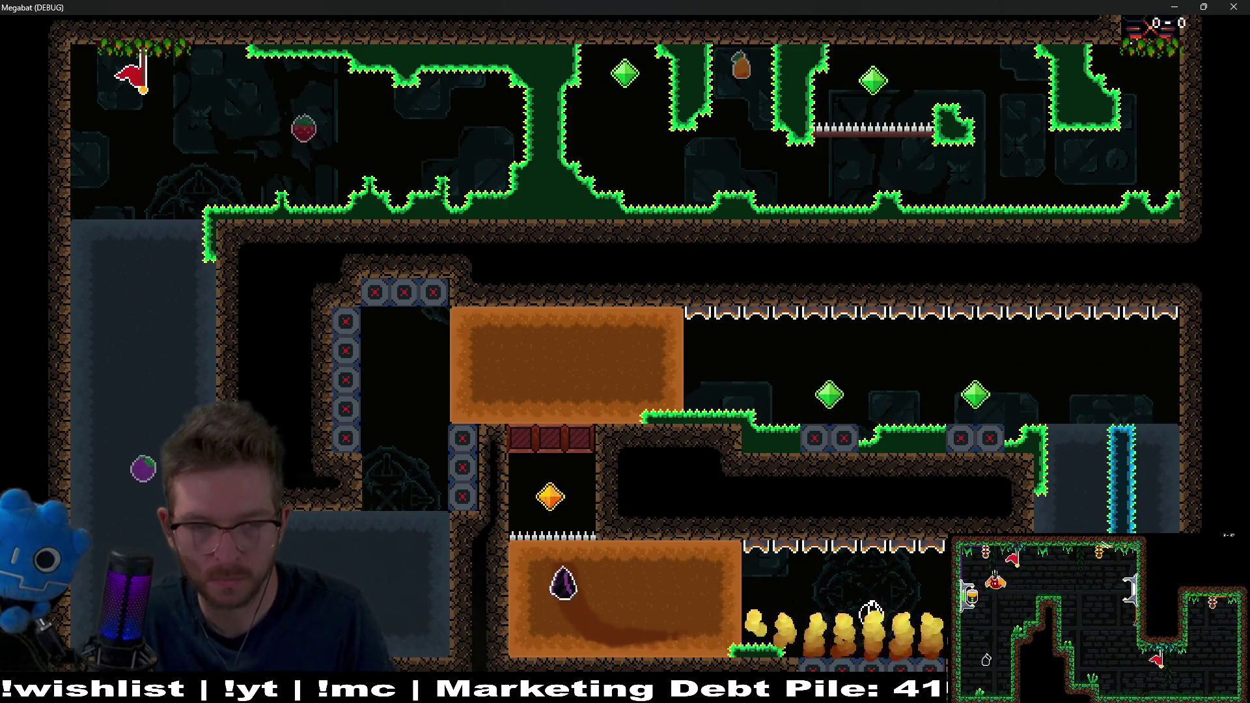
{"action": "key", "text": "Up"}
{"action": "key", "text": "Right"}
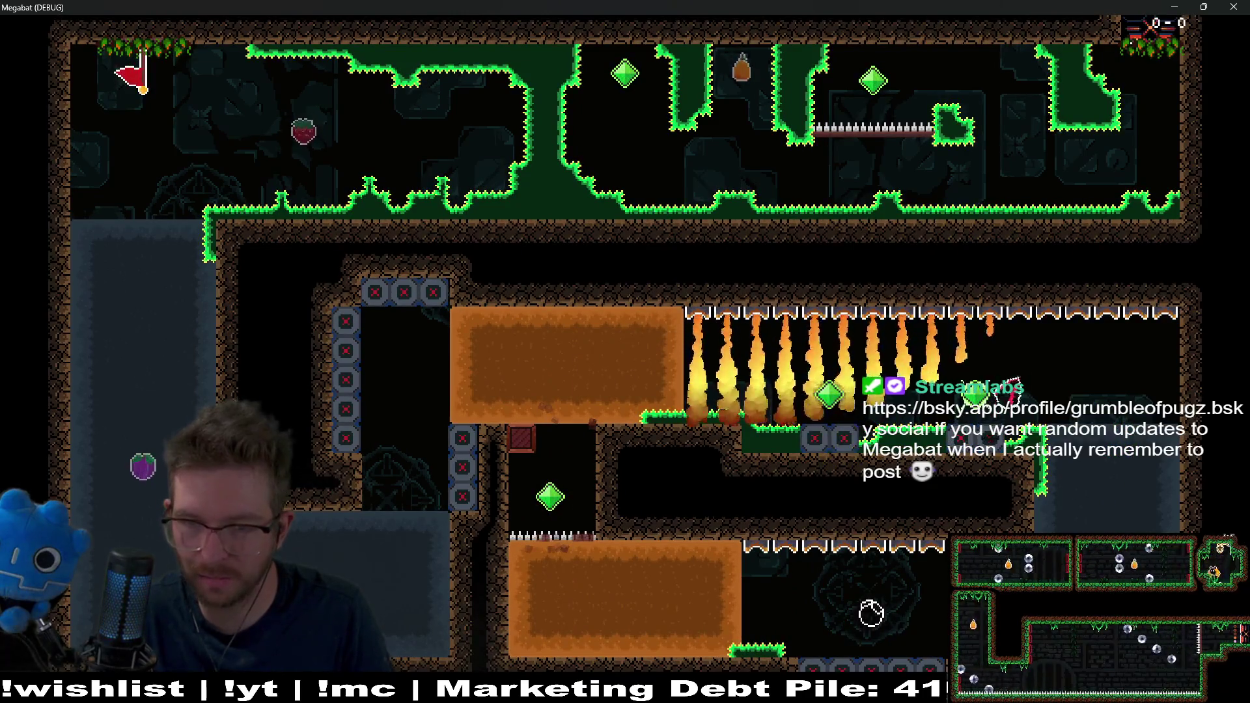
{"action": "key", "text": "Down"}
{"action": "key", "text": "Left"}
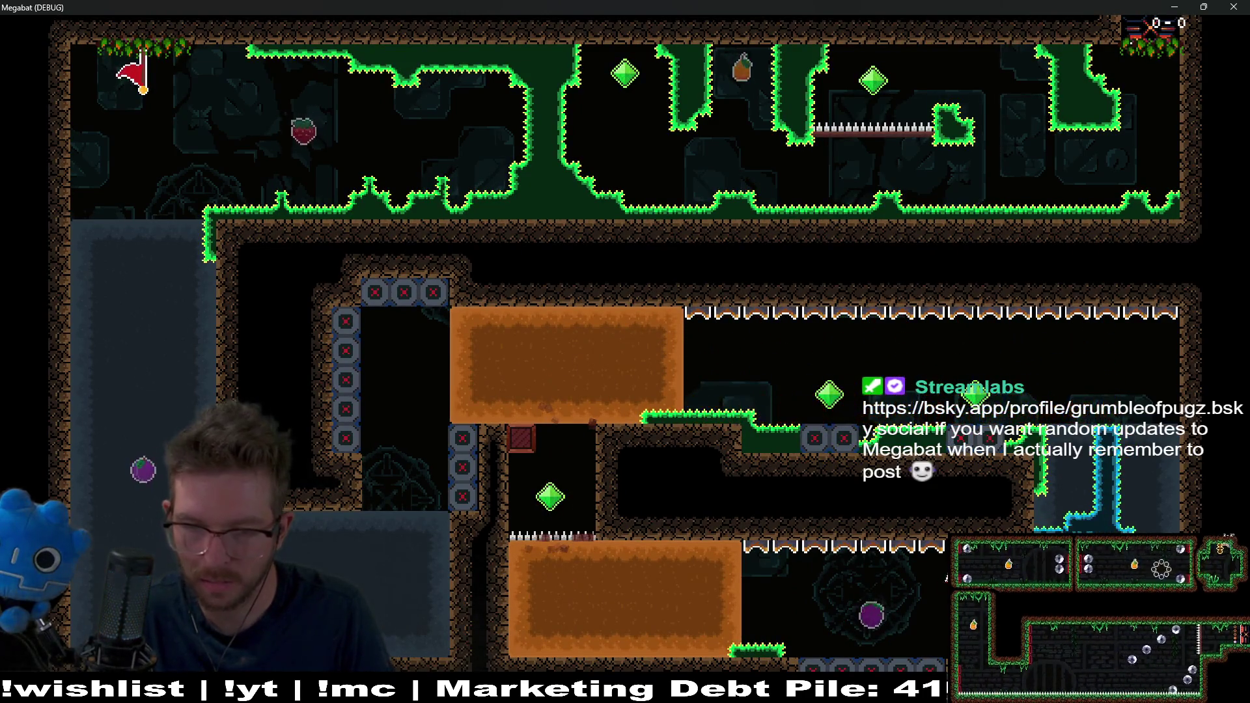
{"action": "key", "text": "Up"}
{"action": "key", "text": "Right"}
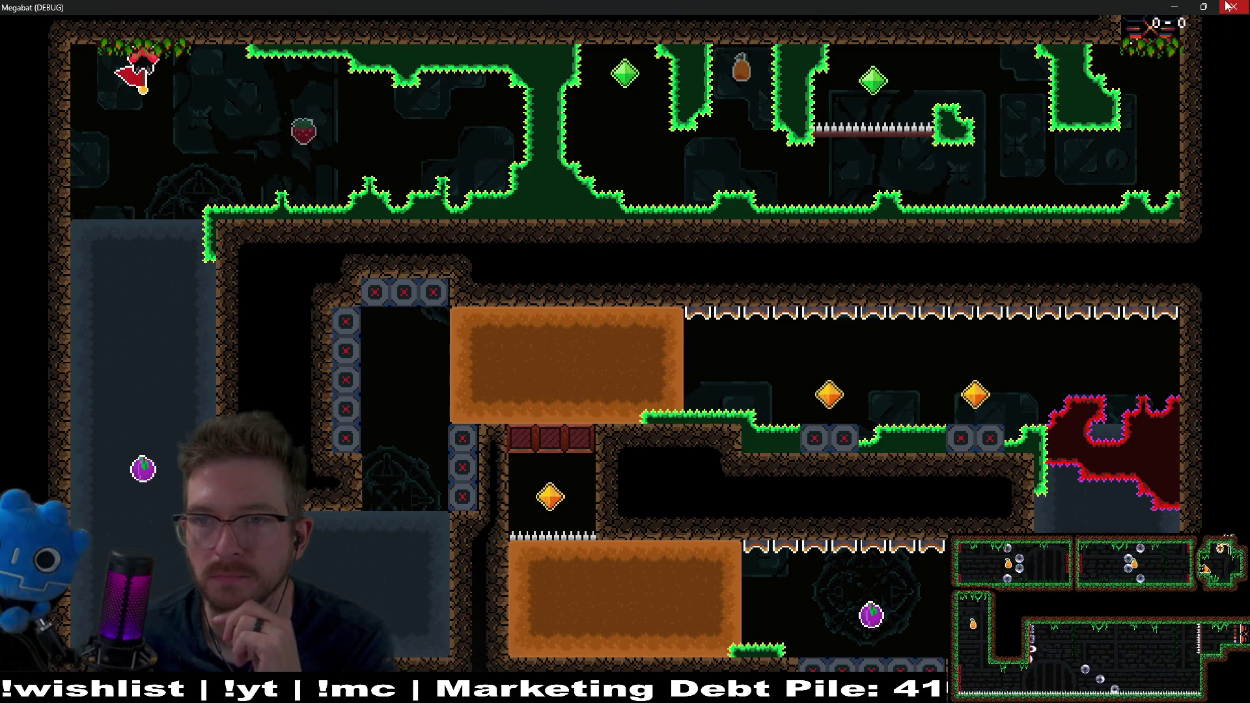
{"action": "key", "text": "Escape"}
{"action": "scroll", "coordinate": [748, 397], "scroll_direction": "up", "scroll_amount": 3}
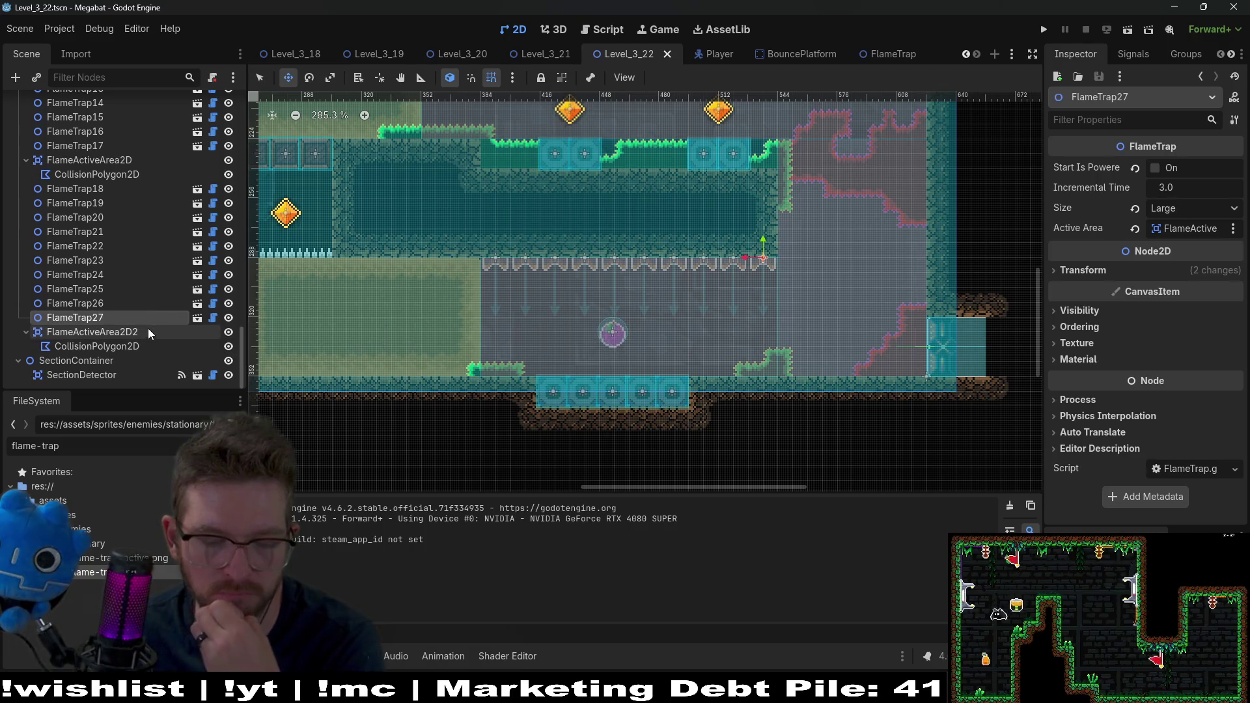
- Zoom out on the 2D canvas and save Level_3_22 with Ctrl+S
{"action": "scroll", "coordinate": [459, 262], "scroll_direction": "down", "scroll_amount": 6}
{"action": "scroll", "coordinate": [459, 262], "scroll_direction": "down", "scroll_amount": 4}
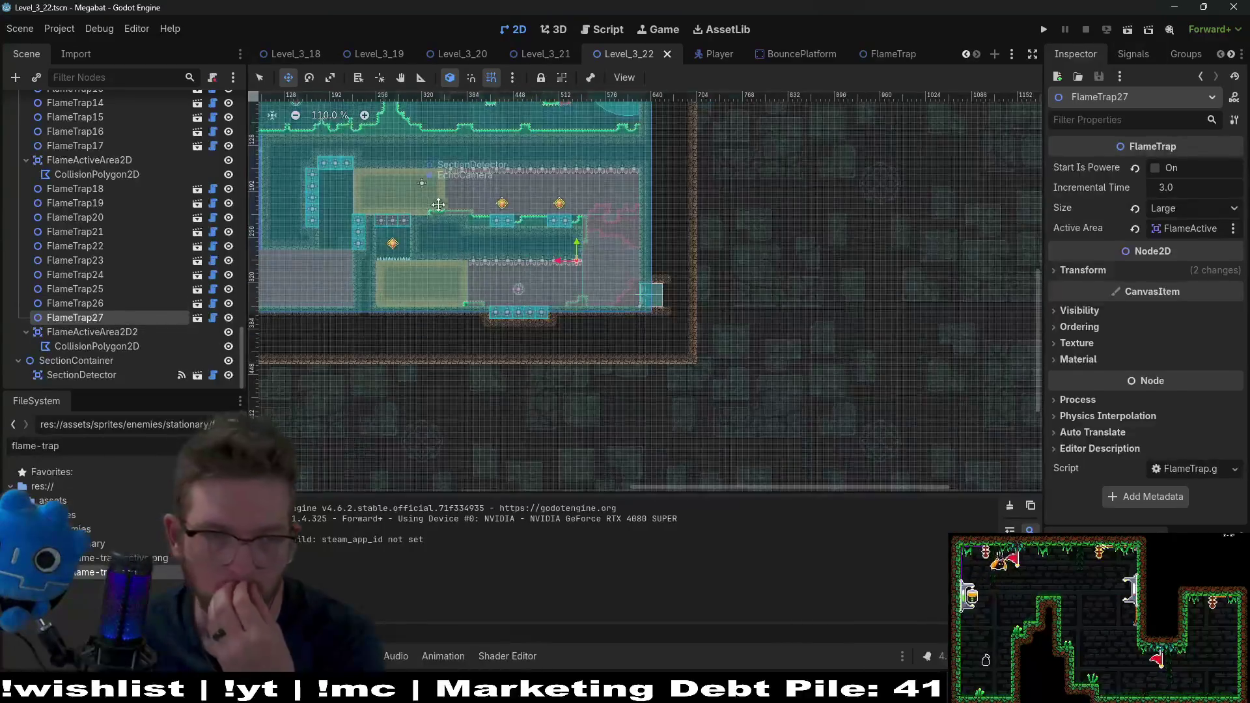
{"action": "key", "text": "ctrl+s"}
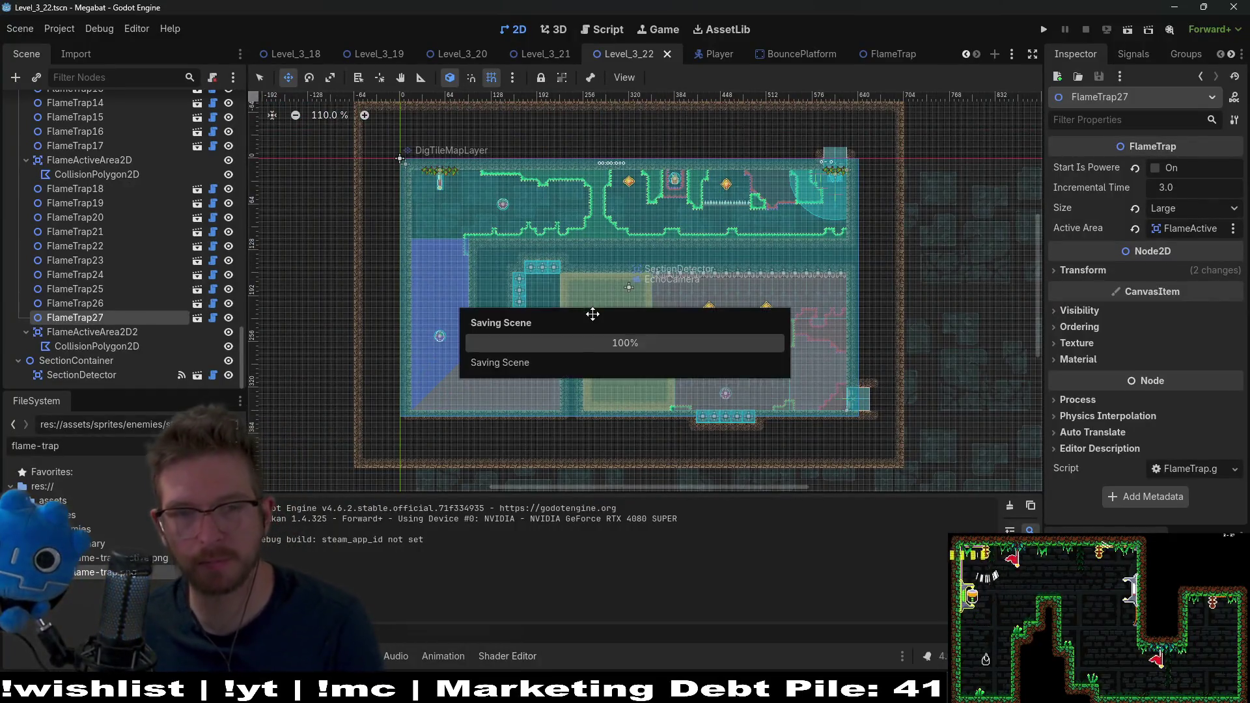